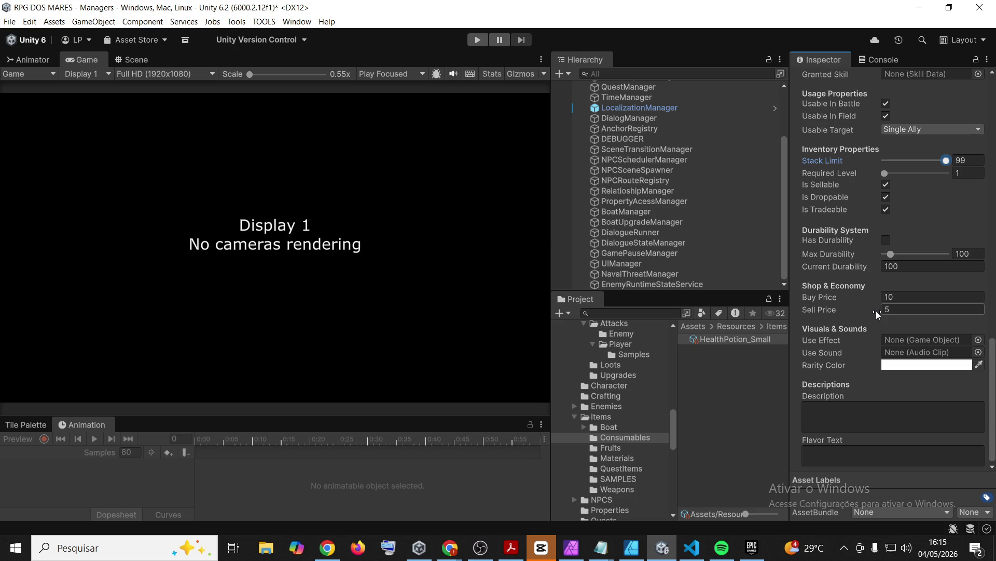
- Select InventoryManager and scroll down to the end of its Starting Items list
mouse_move(511, 548)
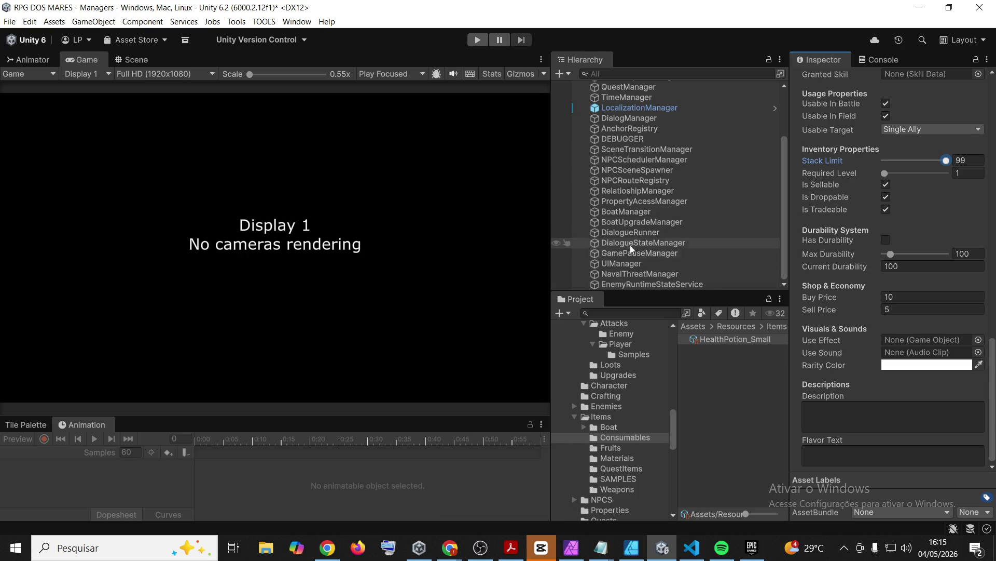
scroll(644, 176, "up", 3)
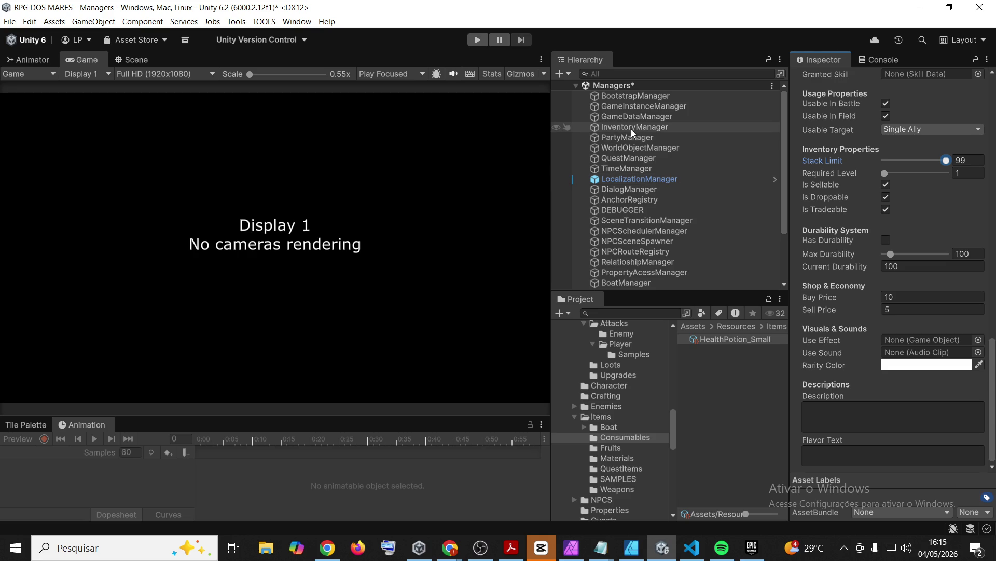
scroll(631, 113, "down", 3)
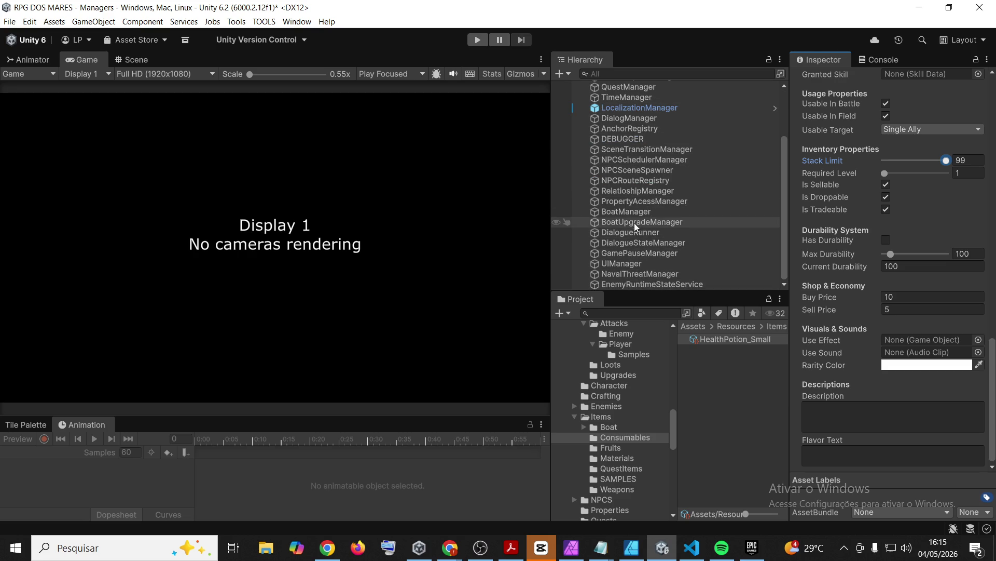
scroll(634, 222, "up", 3)
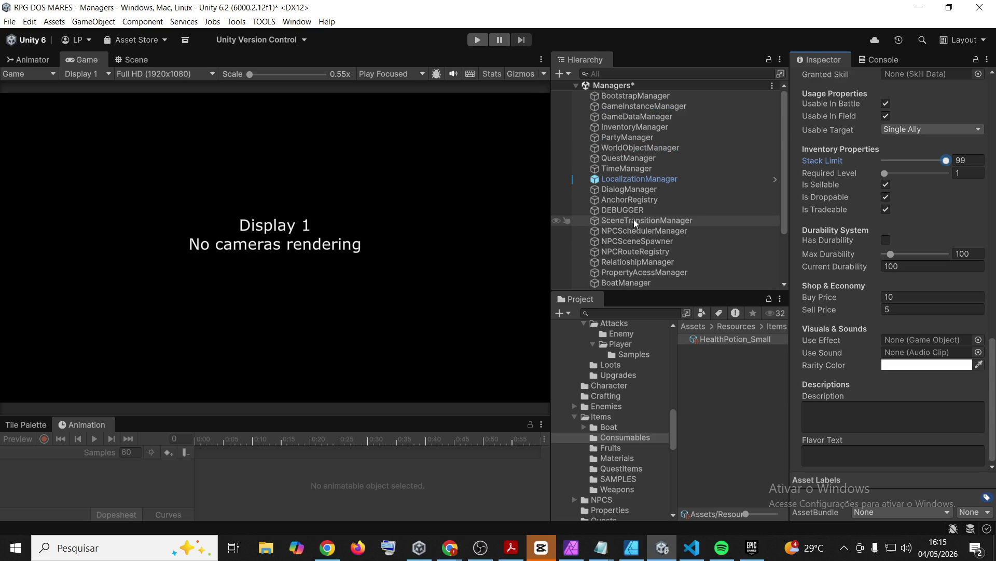
left_click(633, 127)
scroll(846, 384, "down", 4)
scroll(924, 376, "down", 10)
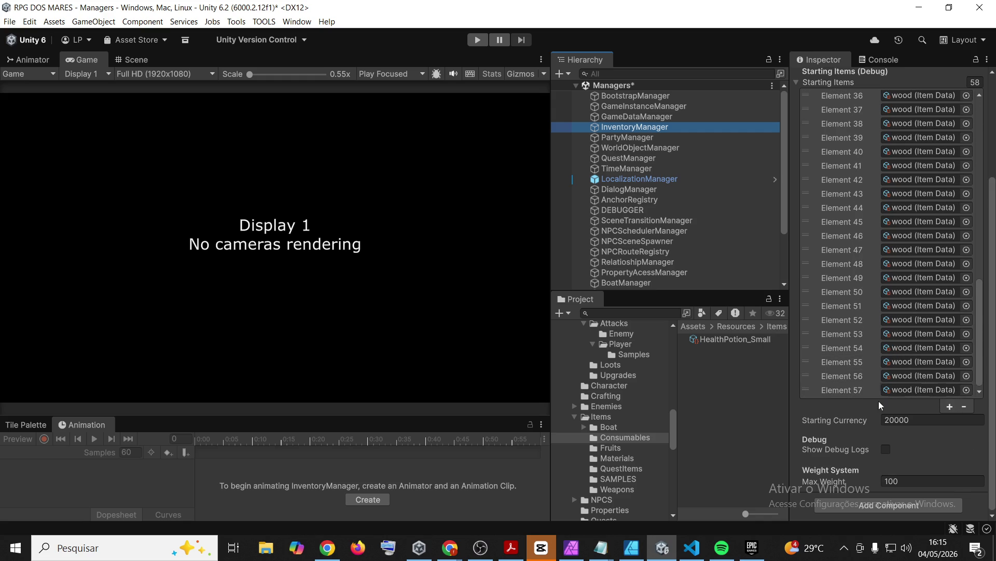
- Set Starting Items Elements 57 and 56 to HealthPotion_Small, deselect, and enter Play mode
left_click_drag(713, 341, 913, 389)
mouse_move(721, 339)
left_mouse_down()
mouse_move(913, 361)
mouse_move(919, 375)
left_mouse_up()
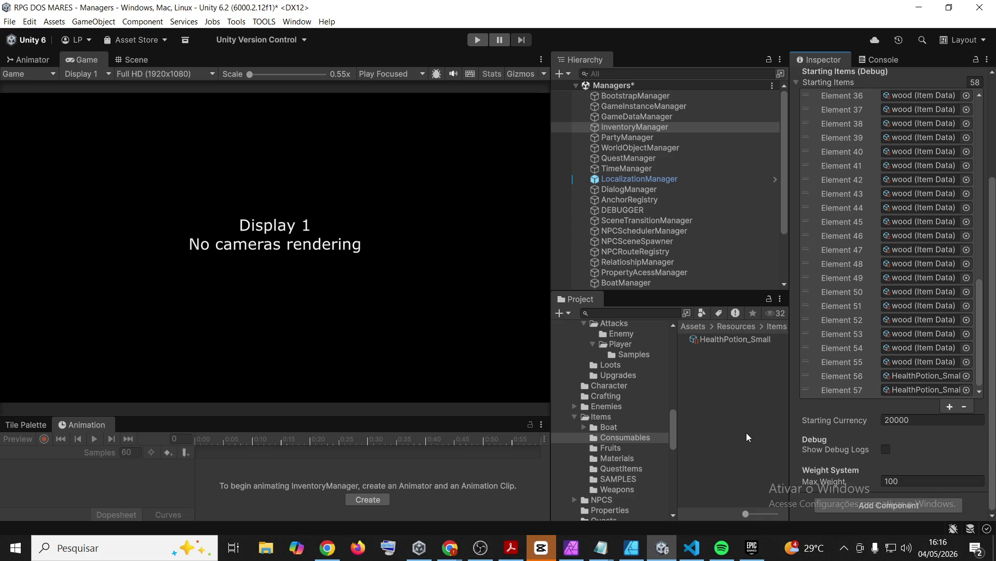
left_click(746, 432)
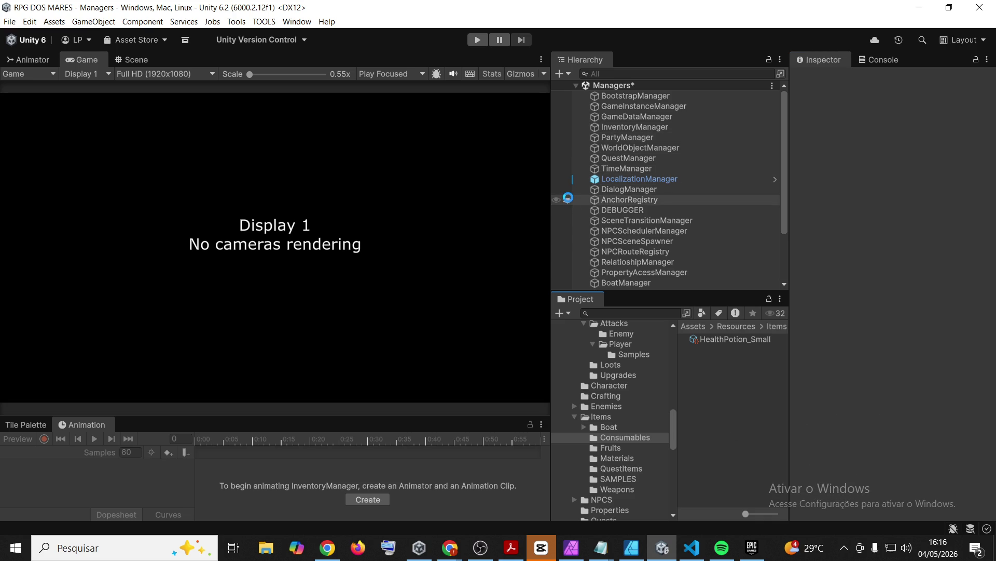
left_click(483, 38)
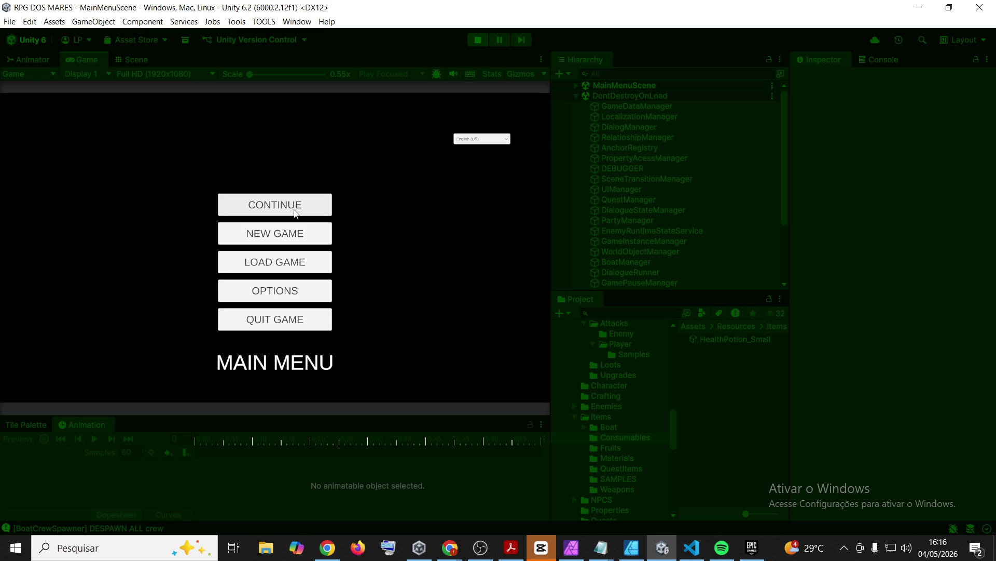
- Choose NEW GAME, enter a player name, and start the game in GameScene
left_click(294, 239)
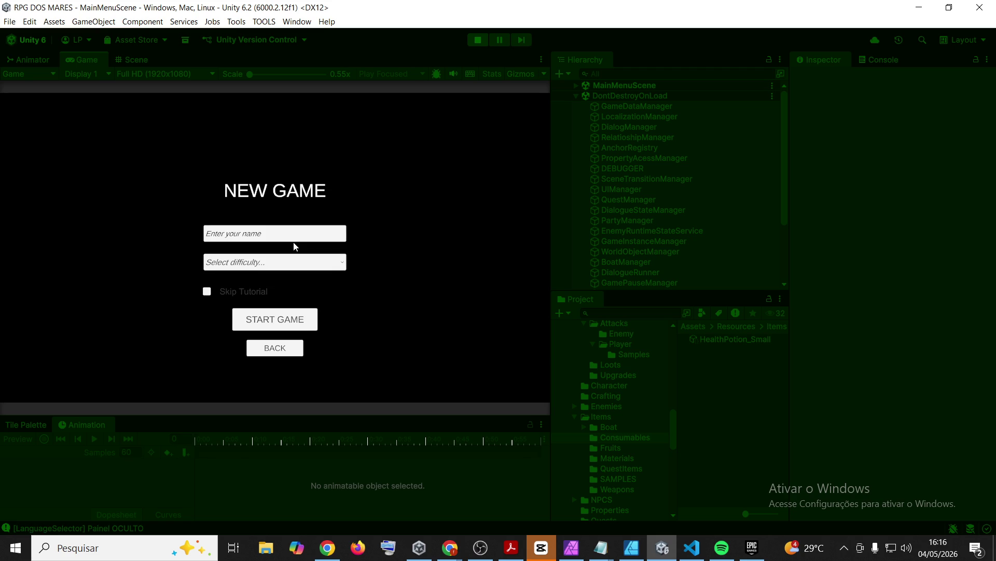
type("dadw")
left_click(299, 317)
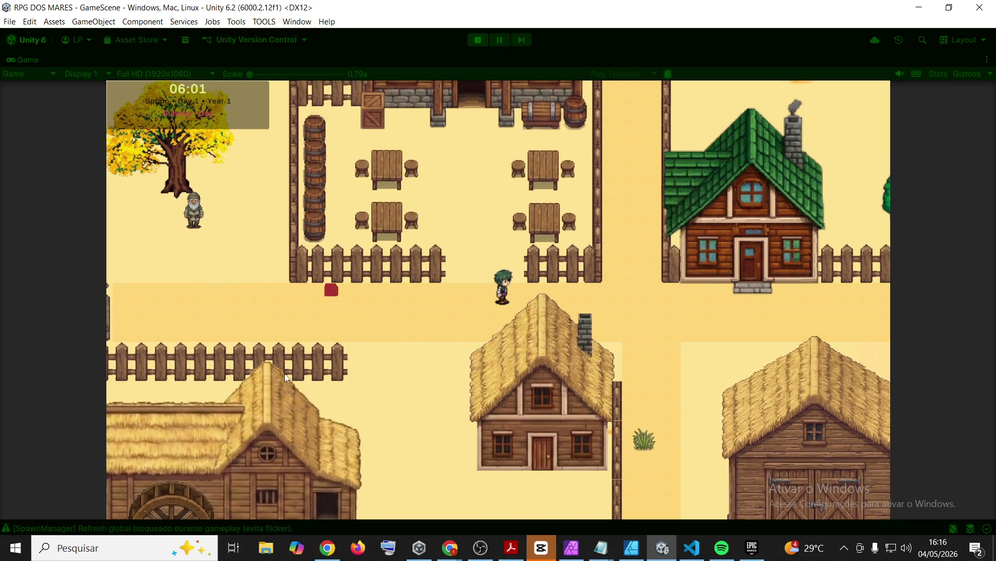
- Walk the player right through the village and up toward the dock
key("d")
key("s")
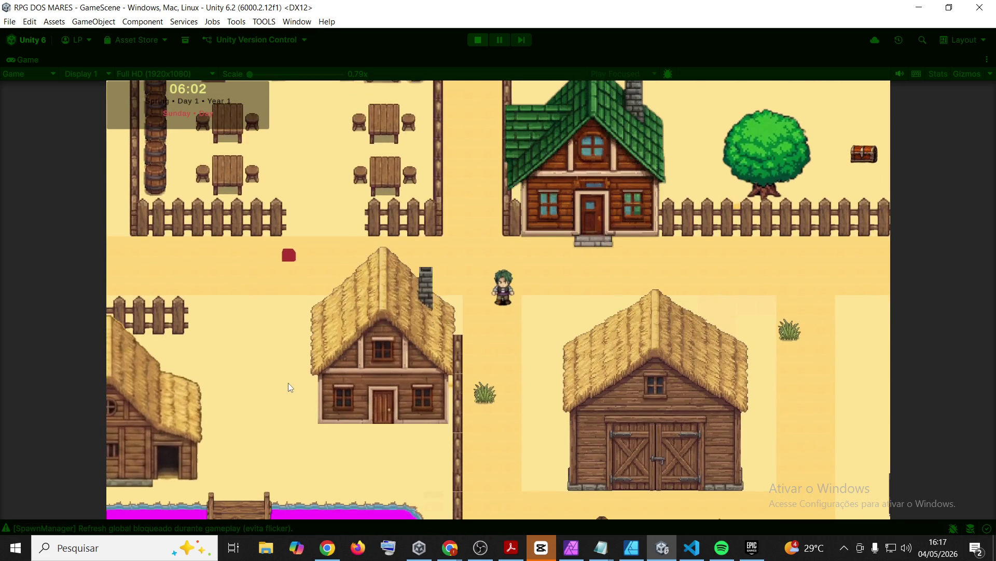
key("w")
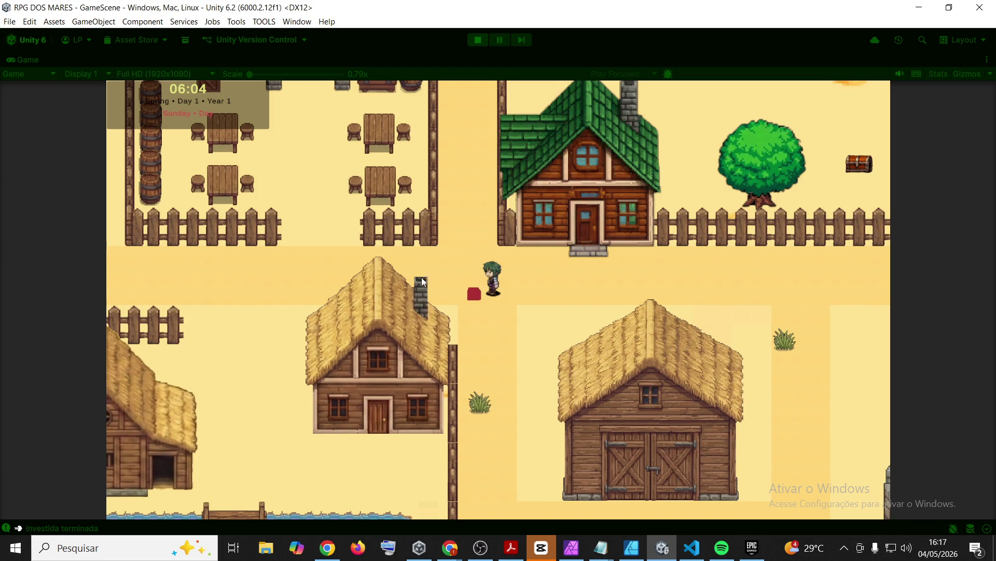
key("d")
key("d")
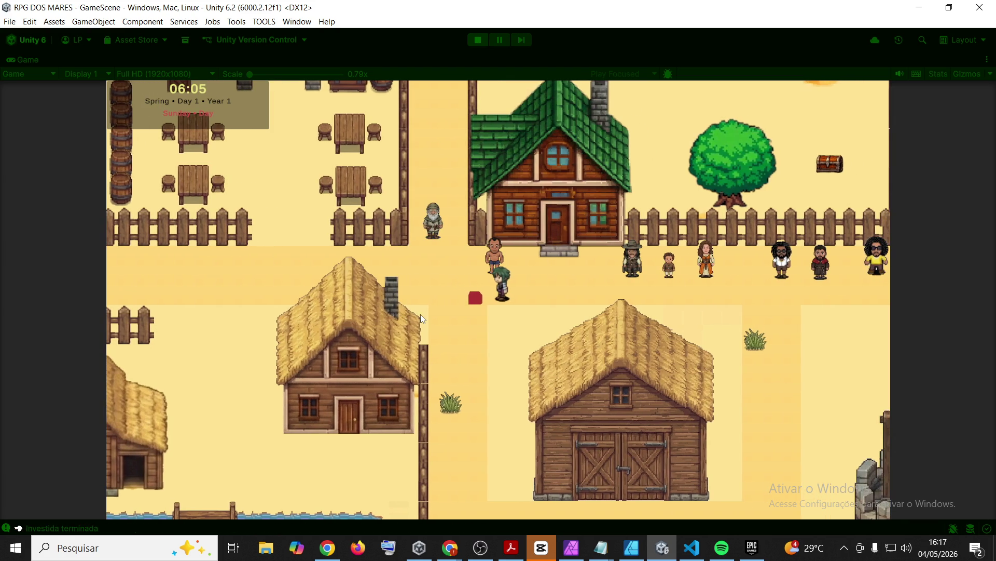
key("d")
key("d")
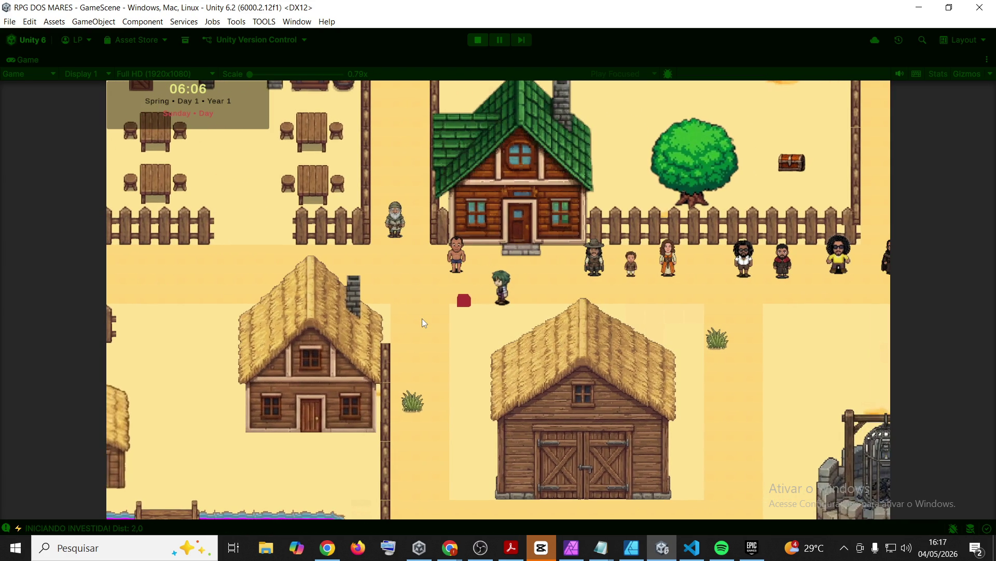
key("d")
key("d")
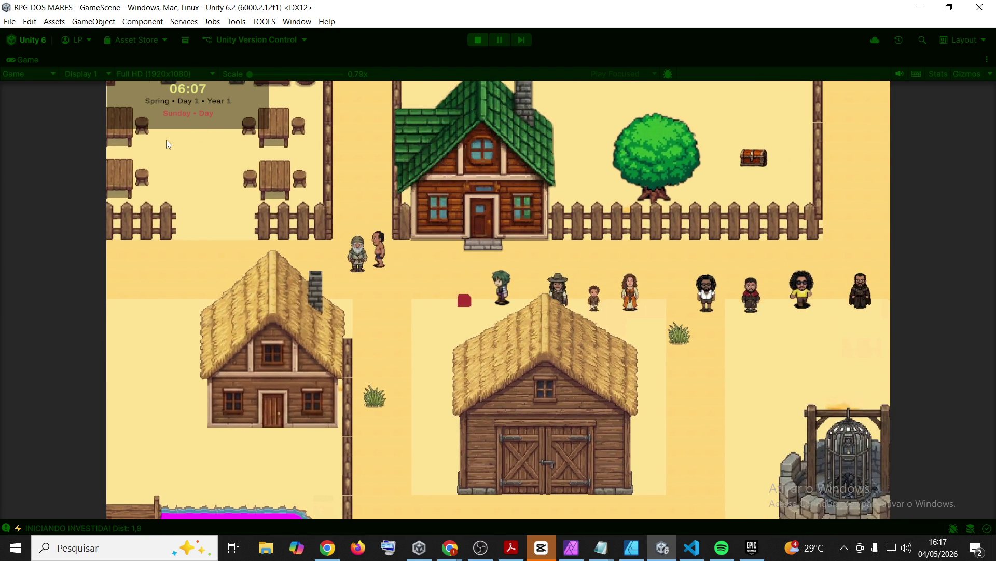
key("d")
key("w")
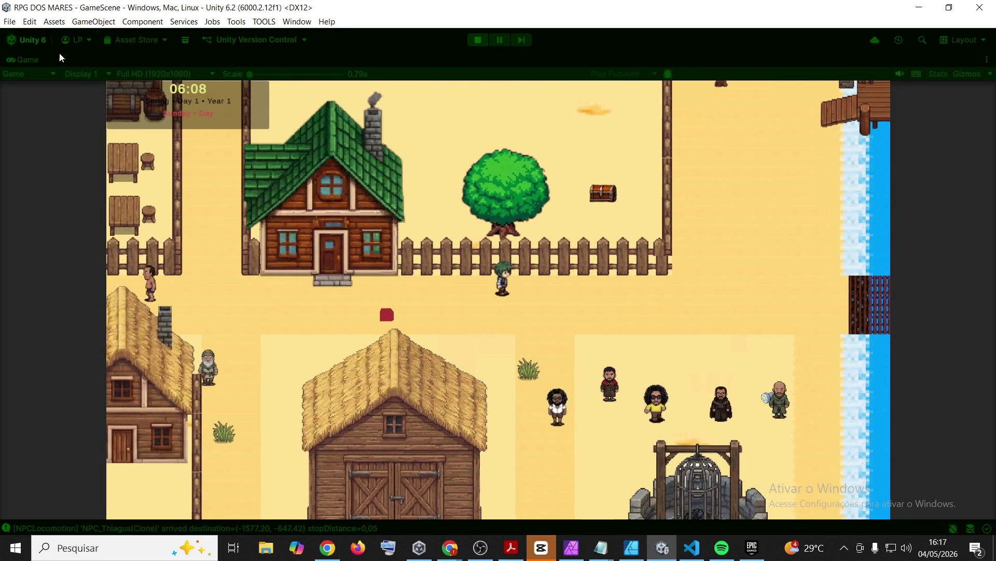
- Restore the editor layout, show the Console, and open the in-game inventory
double_click(32, 55)
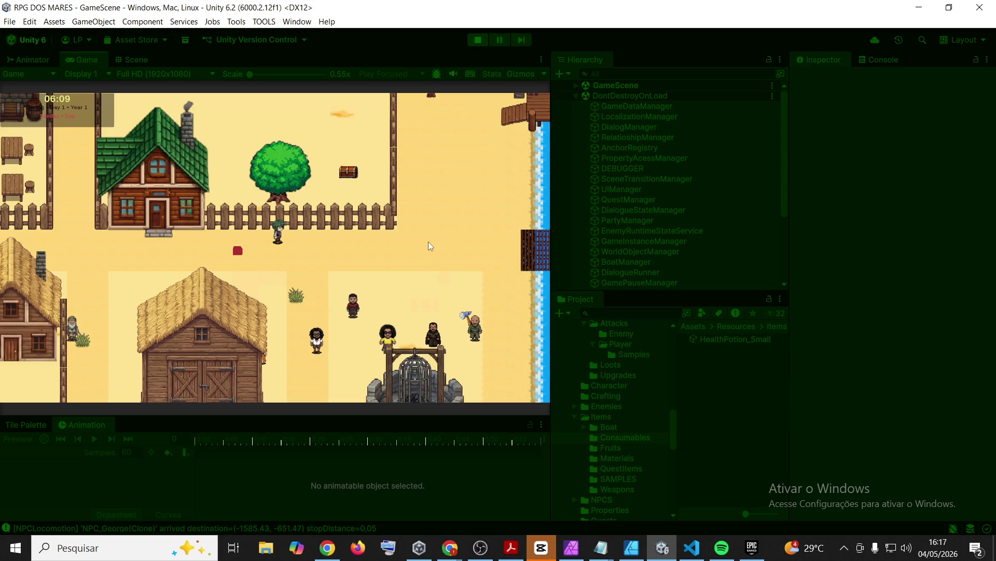
left_click(882, 59)
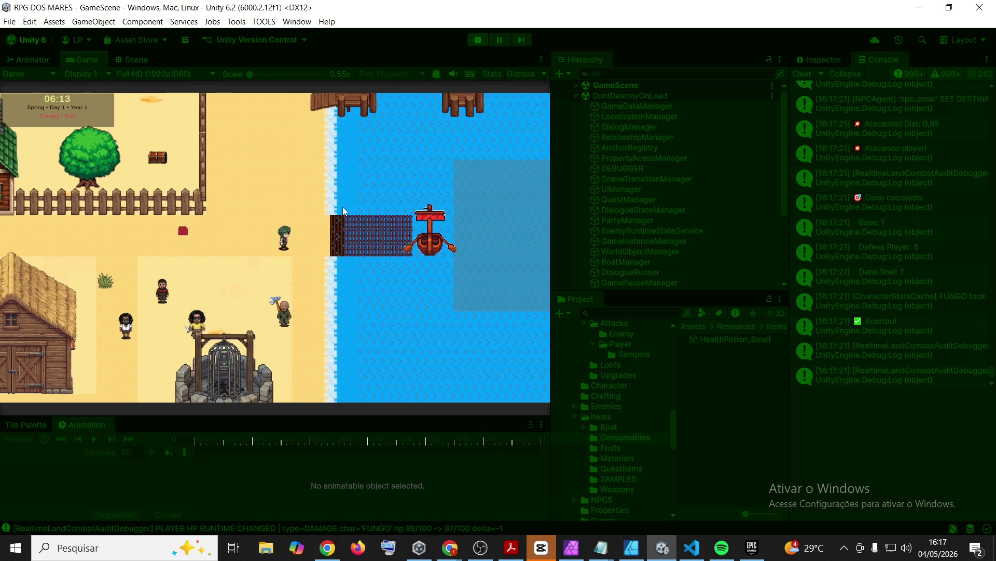
key("i")
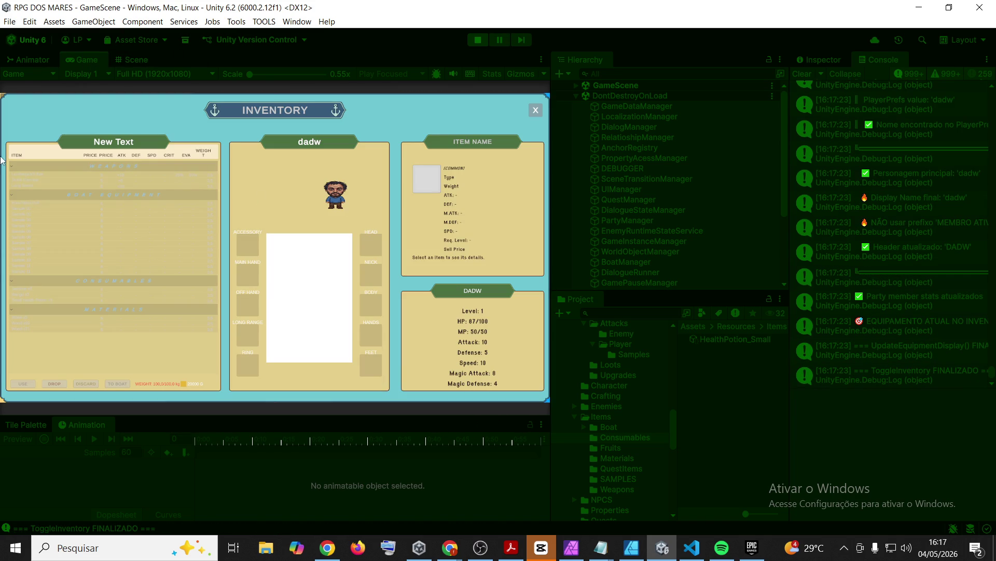
- Check Jackfruit and Mango, then use a Small Health Potion (HP 87 to 97) and close the inventory
left_click(29, 288)
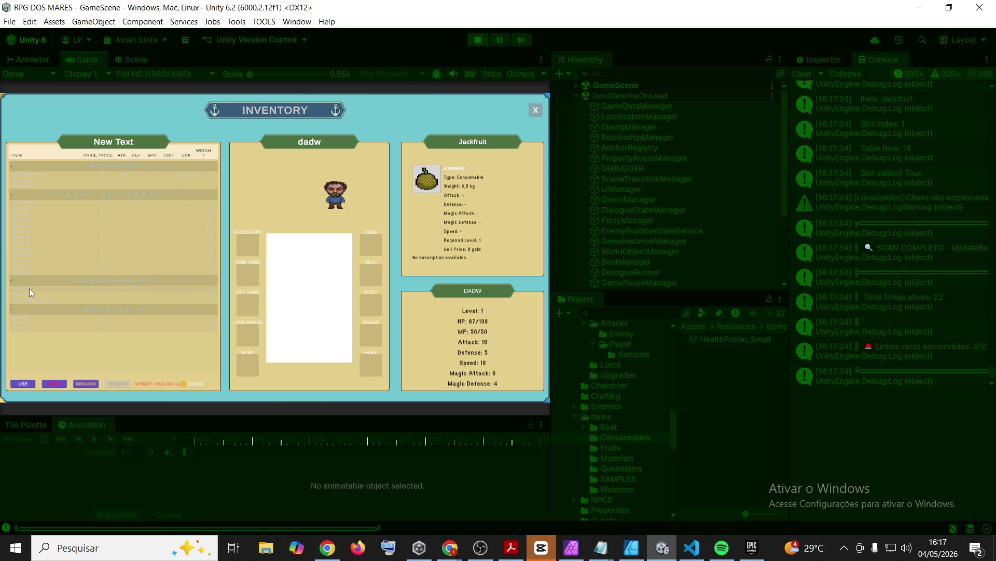
left_click(27, 294)
left_click(24, 301)
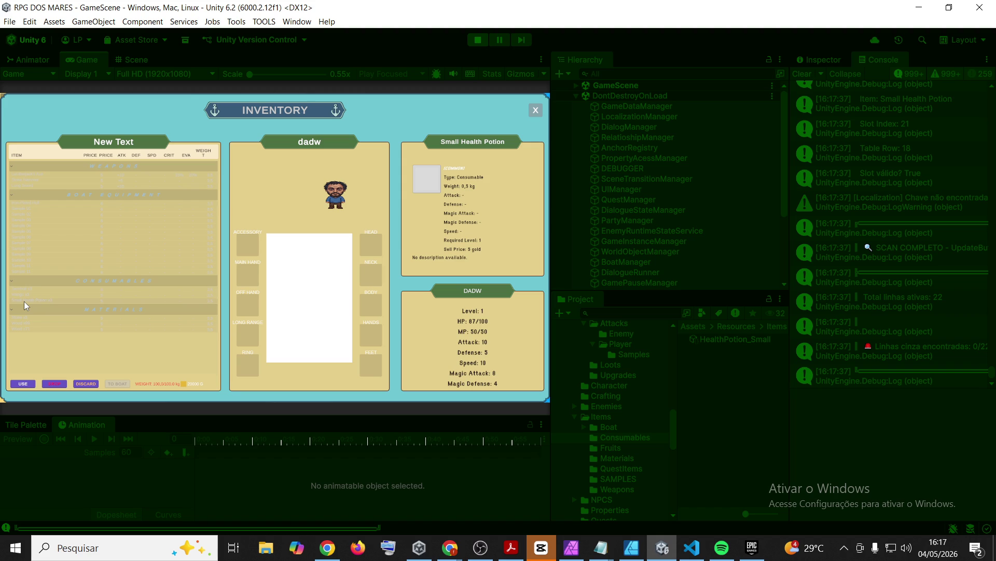
left_click(21, 384)
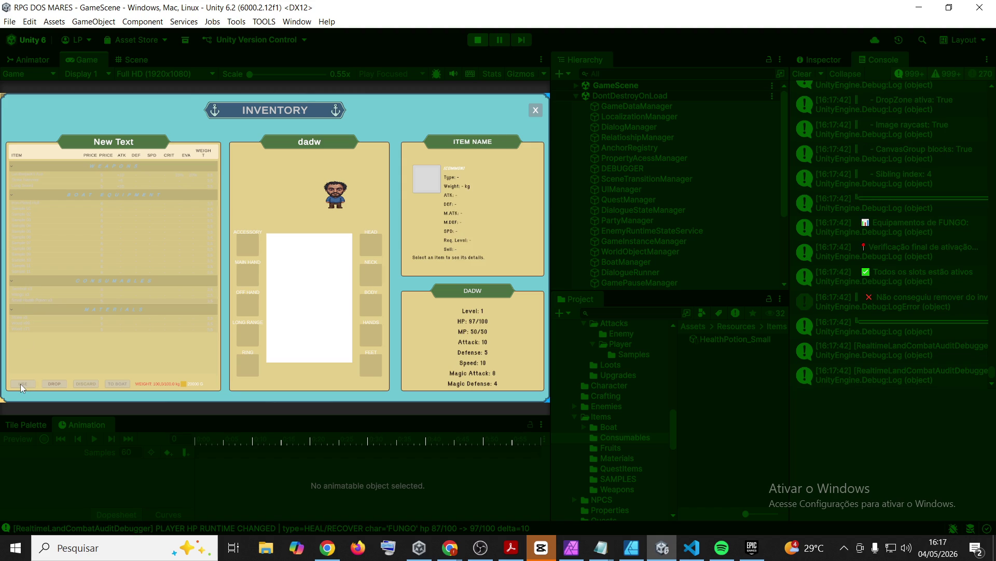
left_click(536, 112)
left_click(536, 111)
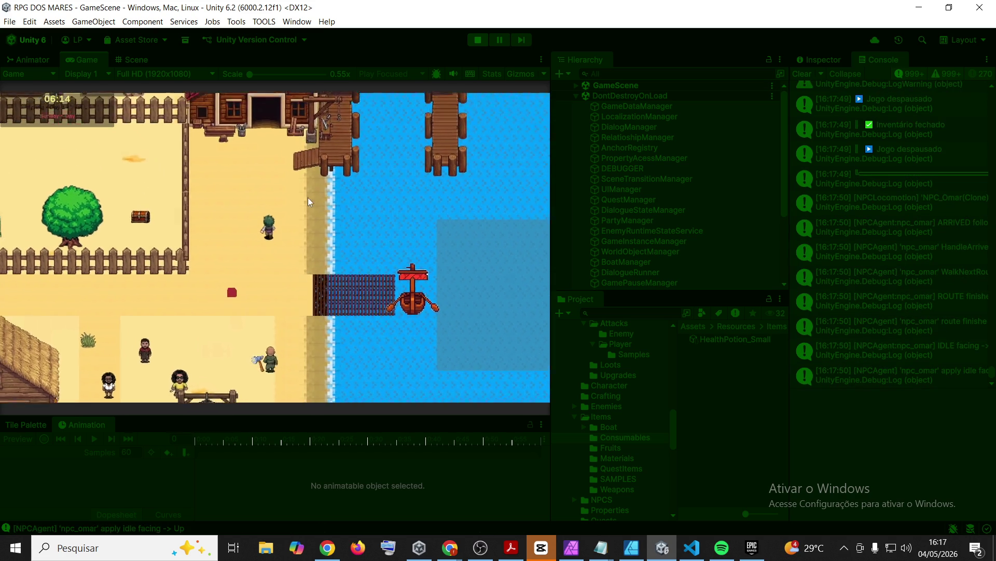
- Walk the player left and down through the village past the river bridge
key("a")
key("s")
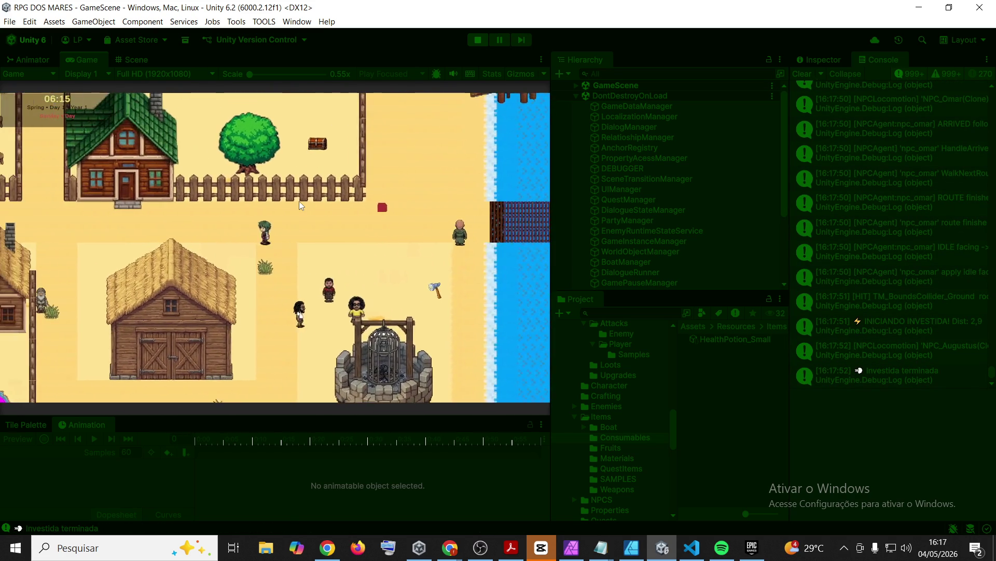
key("a")
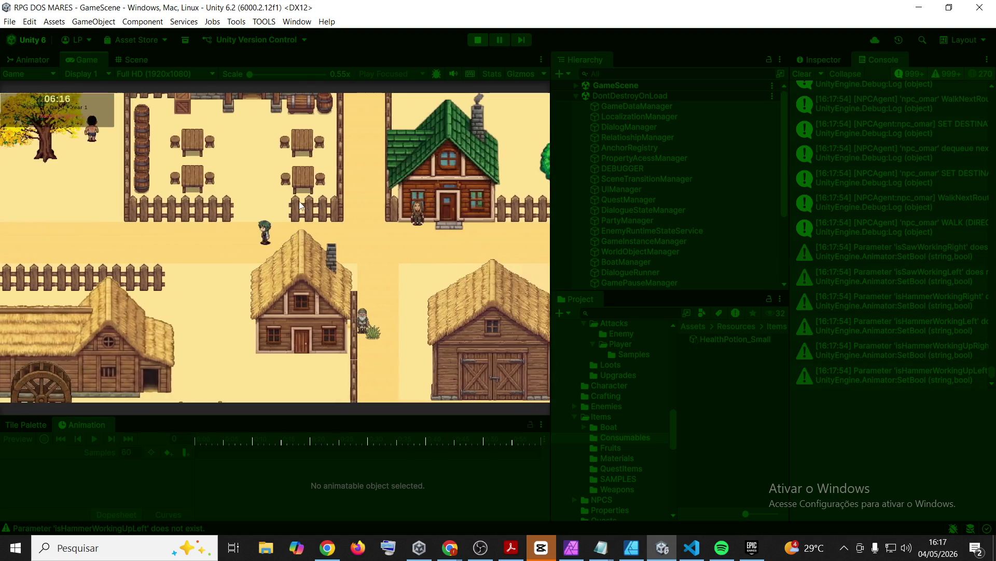
key("a")
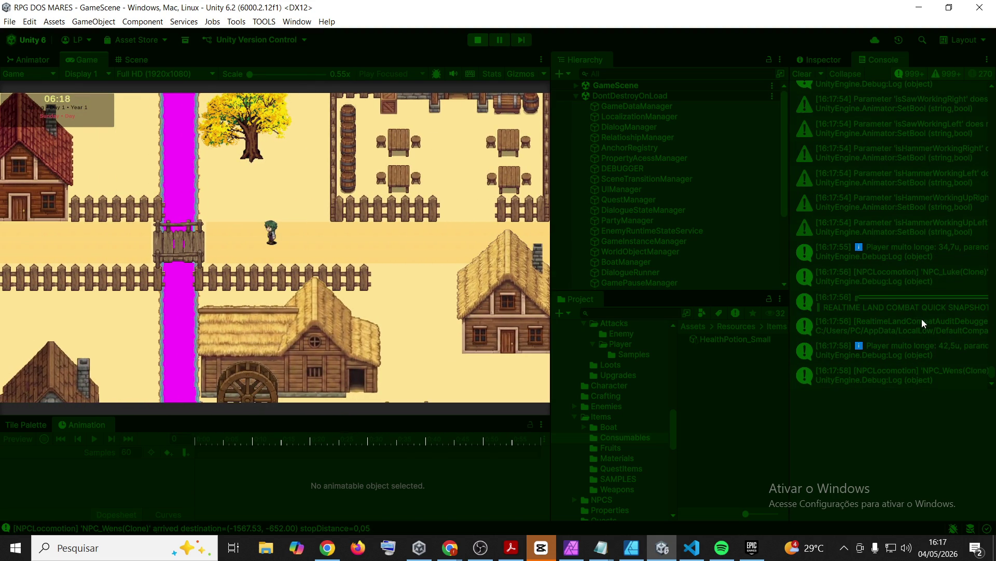
- Read the combat snapshot log, open and close the save/load panel, then exit Play mode
left_click(914, 303)
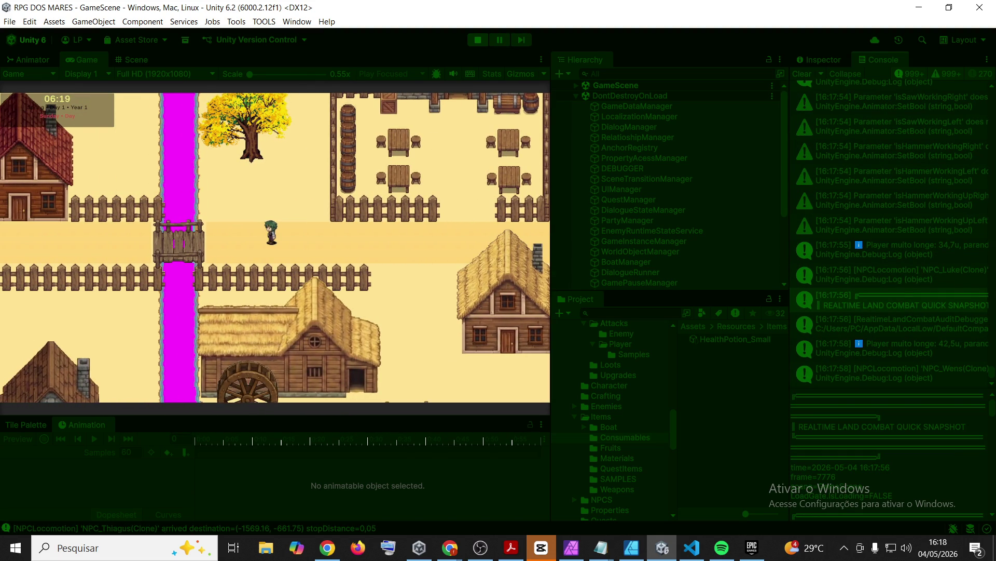
left_click(450, 548)
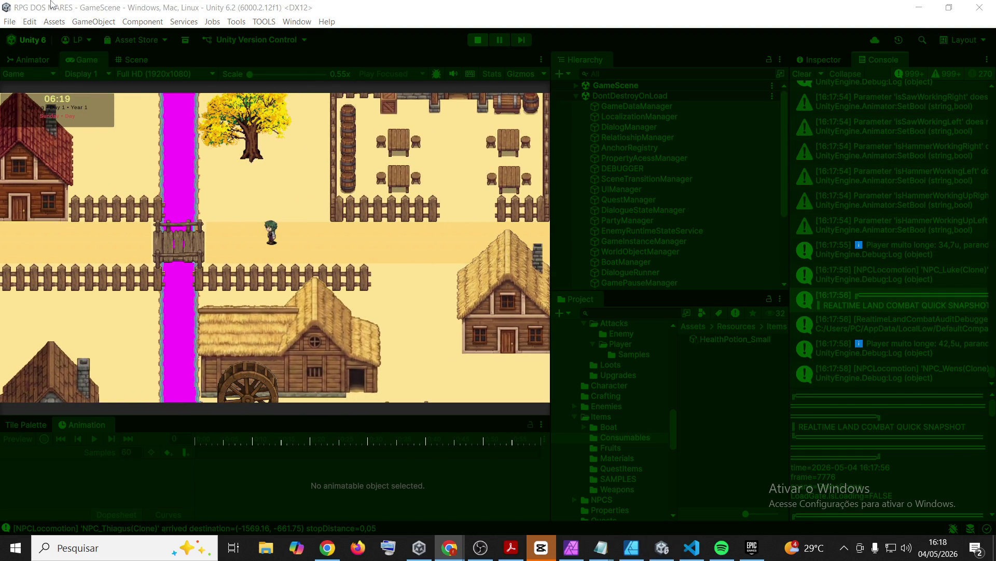
left_click(169, 330)
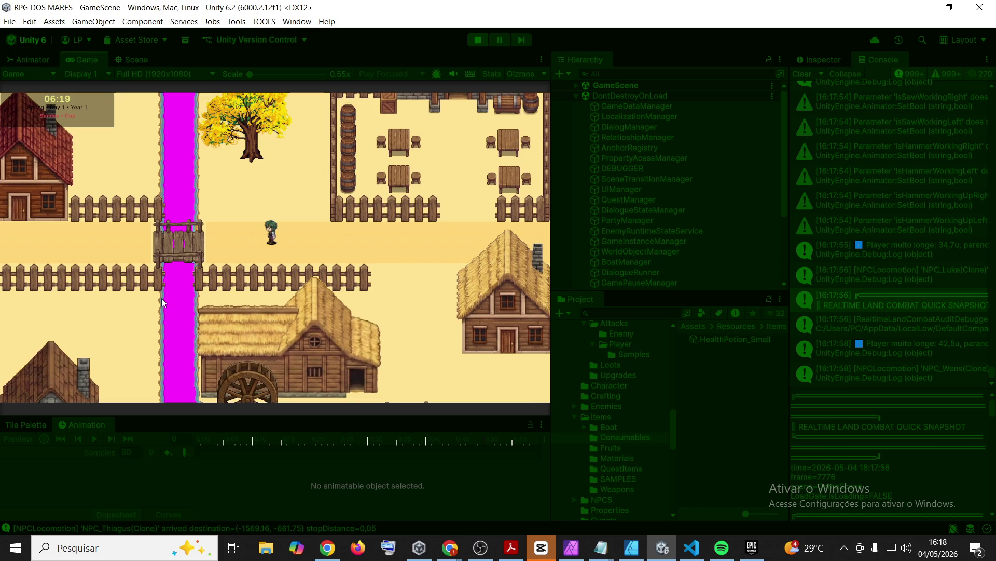
key("F5")
left_click(227, 388)
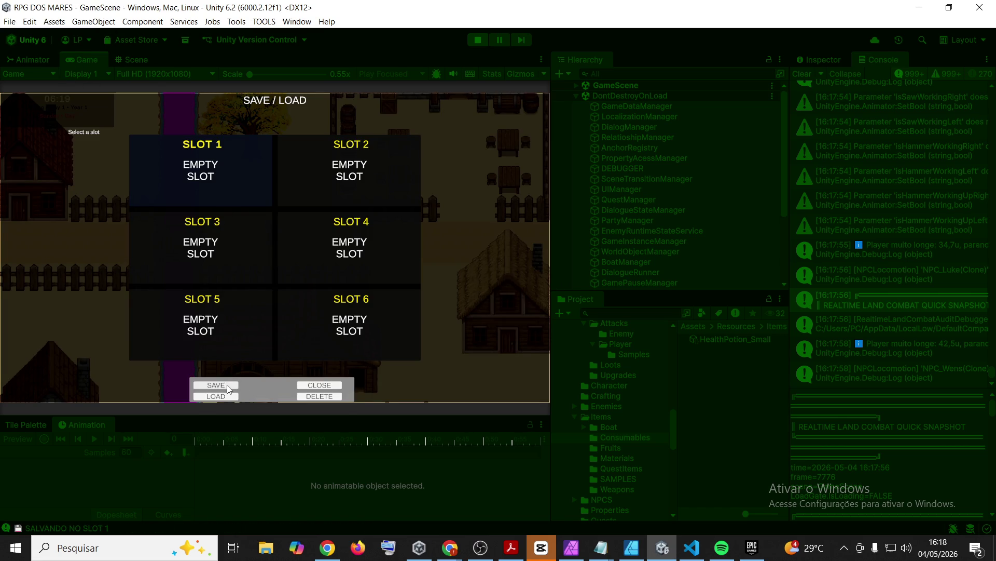
left_click(484, 37)
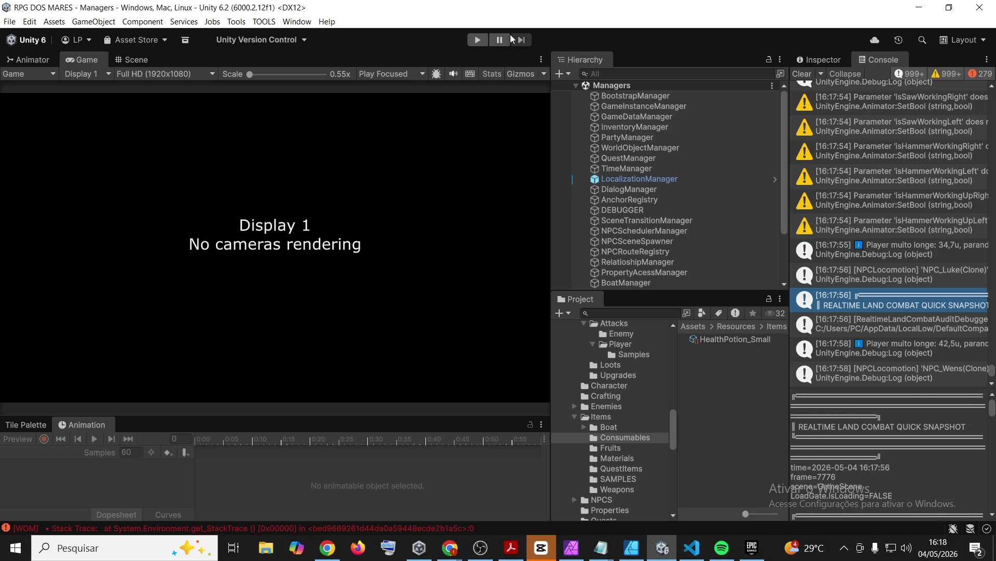
- Clear the Console and enter Play mode, waiting for the main menu
left_click(802, 74)
left_click(477, 40)
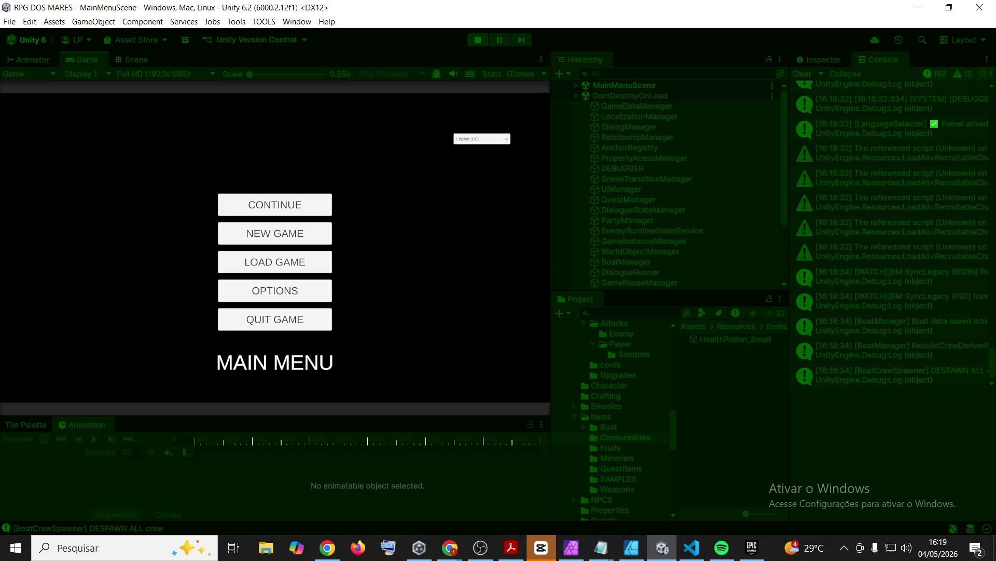
- Choose CONTINUE on the main menu to resume the saved game
key("alt+Tab")
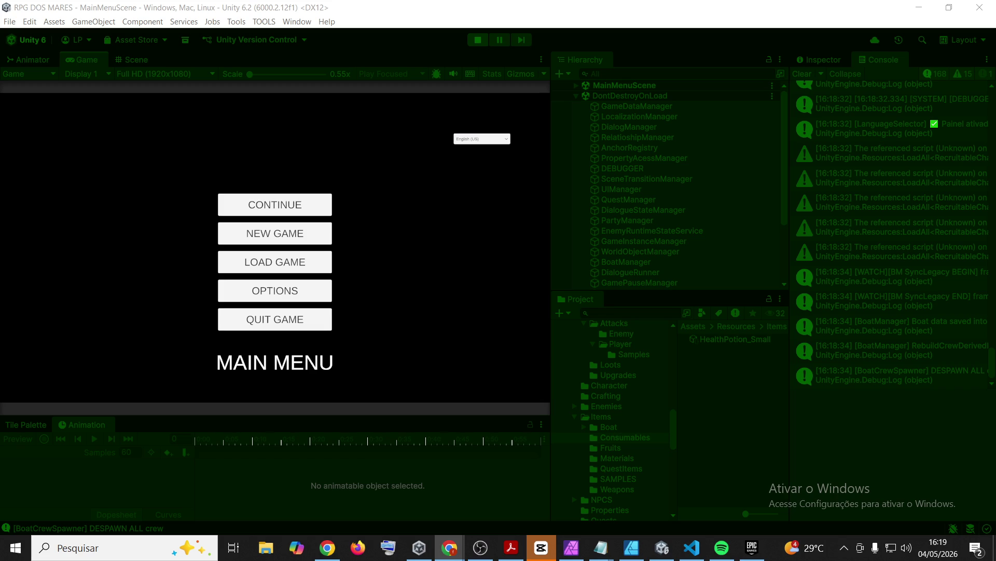
left_click(294, 206)
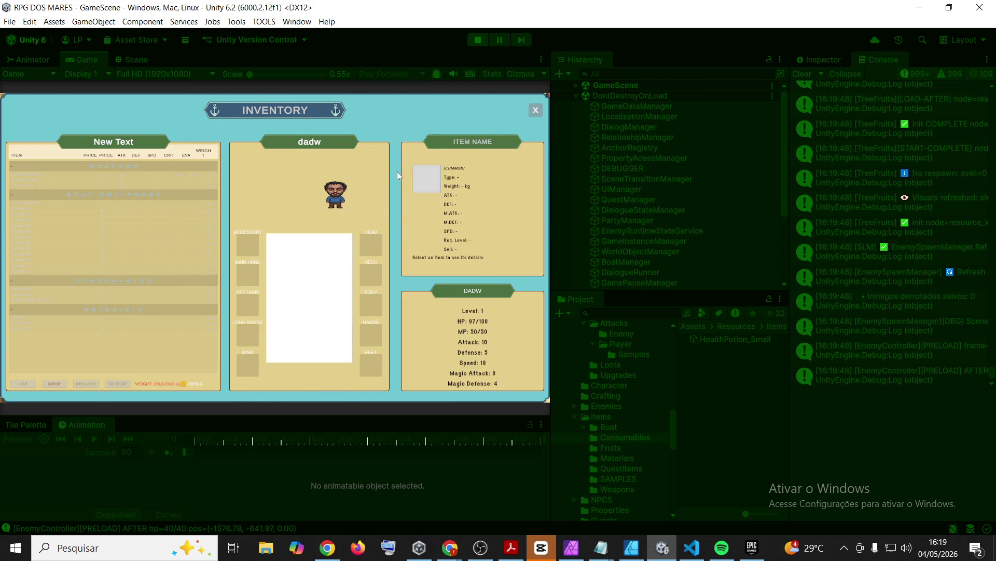
- Close the inventory, view save Slot 2 in Save/Load, read the latest log, then stop Play mode
key("i")
key("F5")
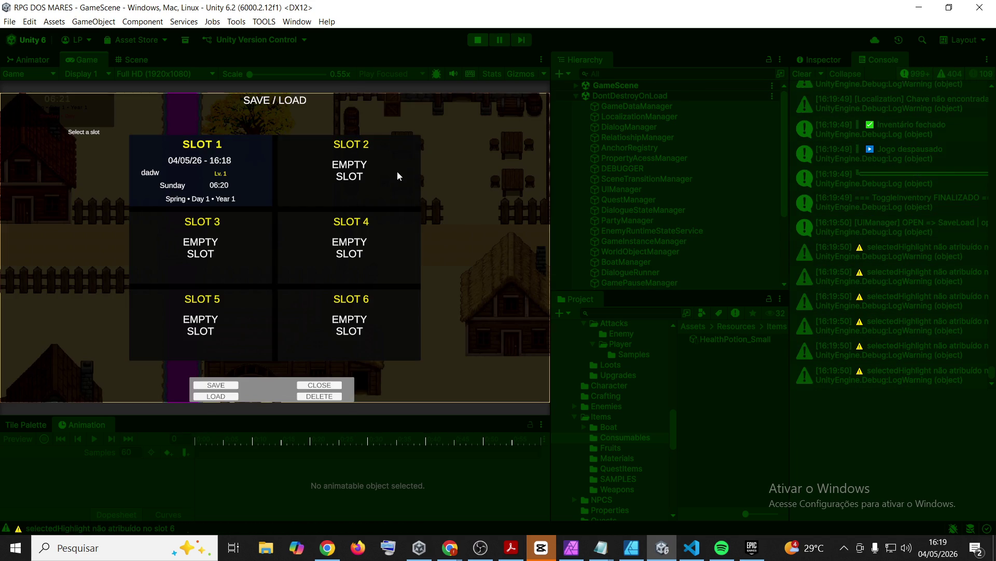
left_click(338, 186)
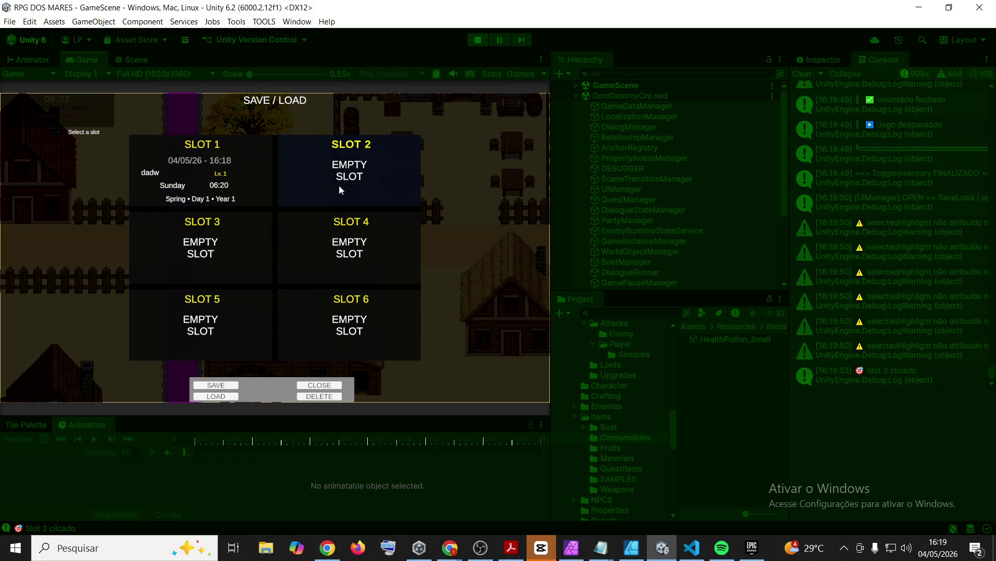
key("Escape")
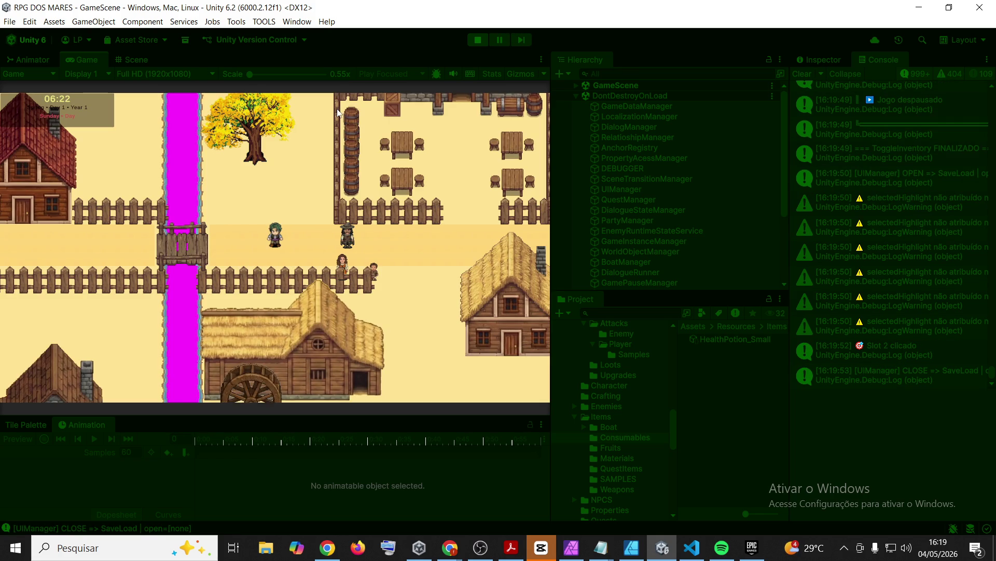
left_click(953, 347)
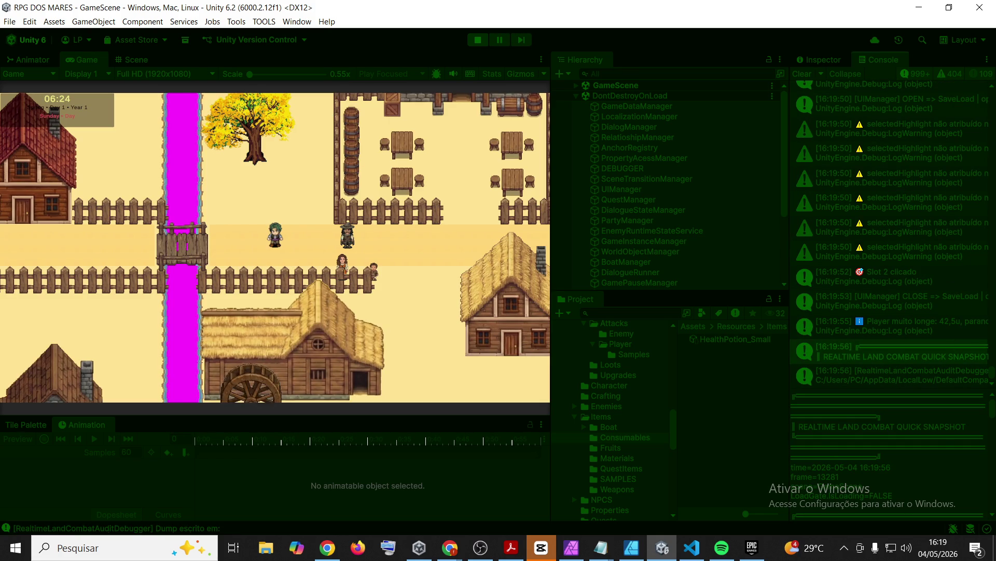
left_click(450, 548)
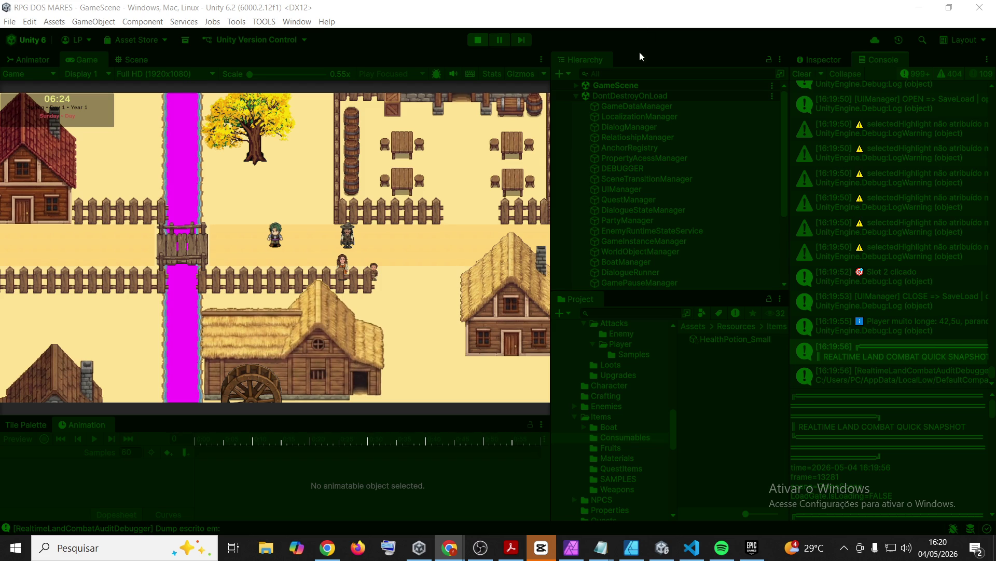
left_click(476, 41)
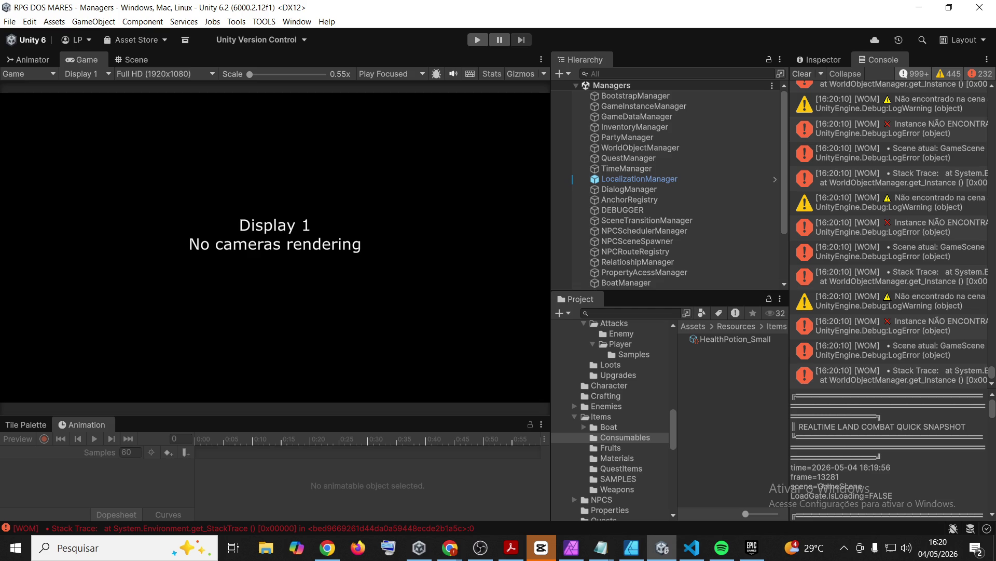
- Read the top error's stack trace, then clear all Console entries
left_click(808, 83)
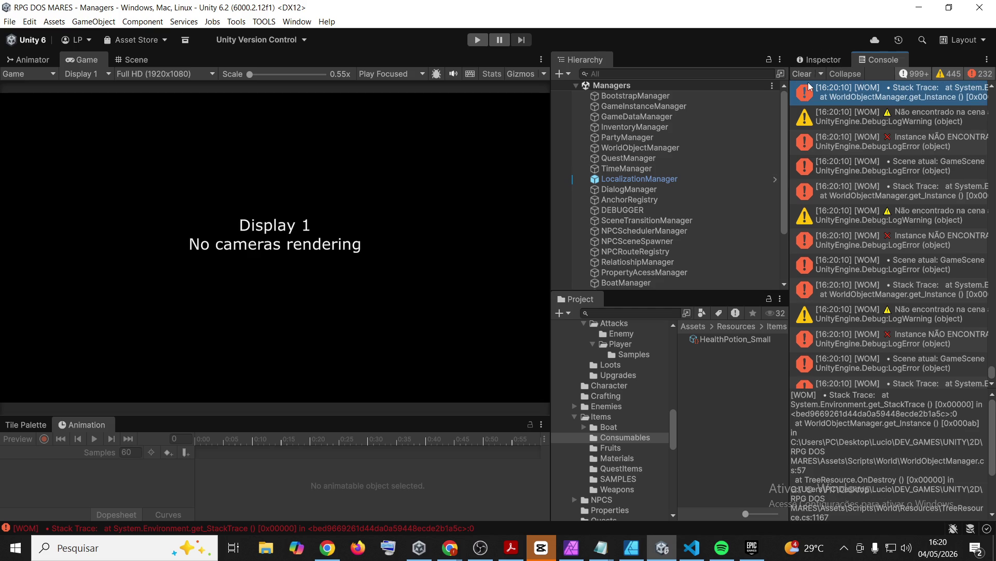
left_click(806, 76)
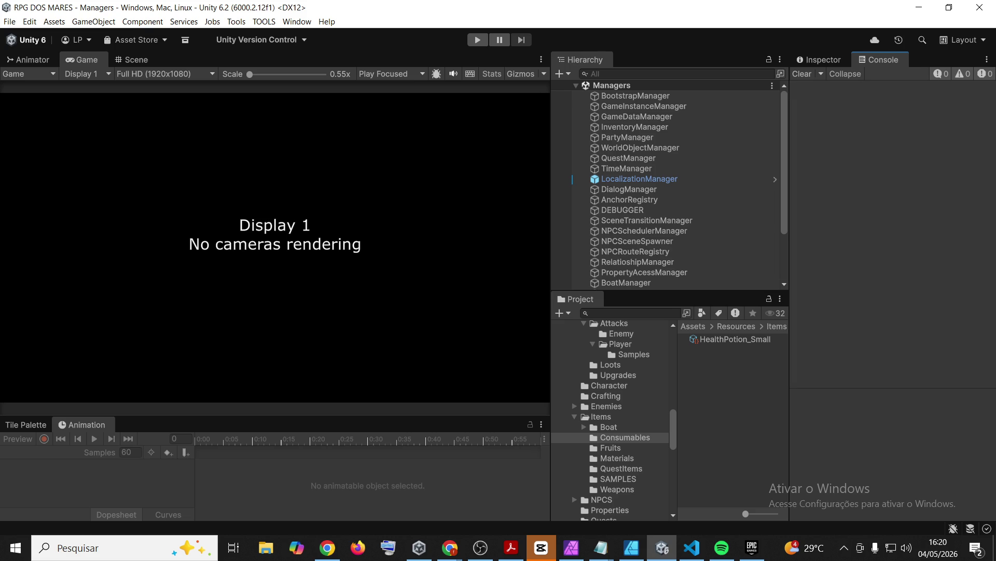
key("alt+Tab")
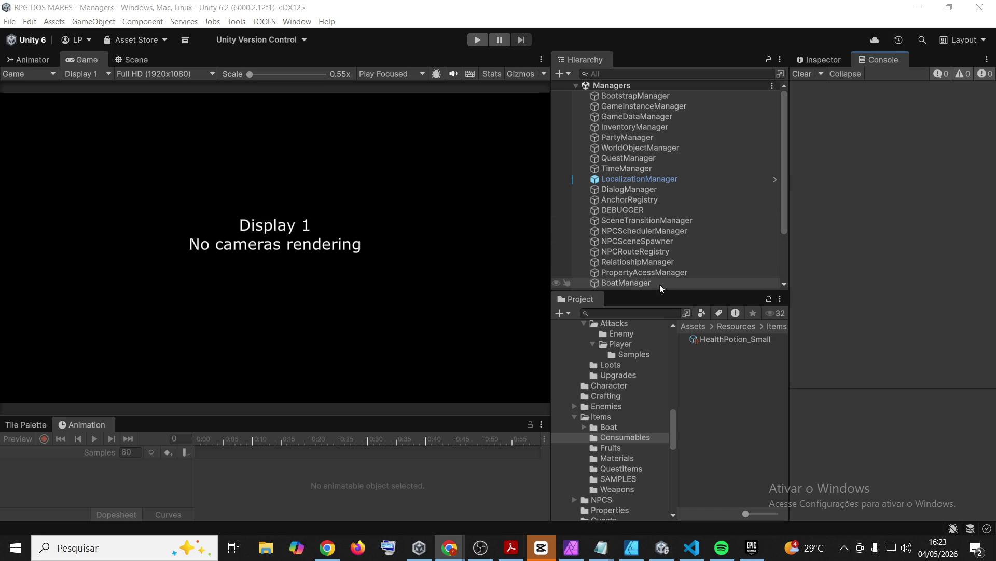
- Switch between the browser and Unity, ending with the Unity Editor in front
left_click(748, 389)
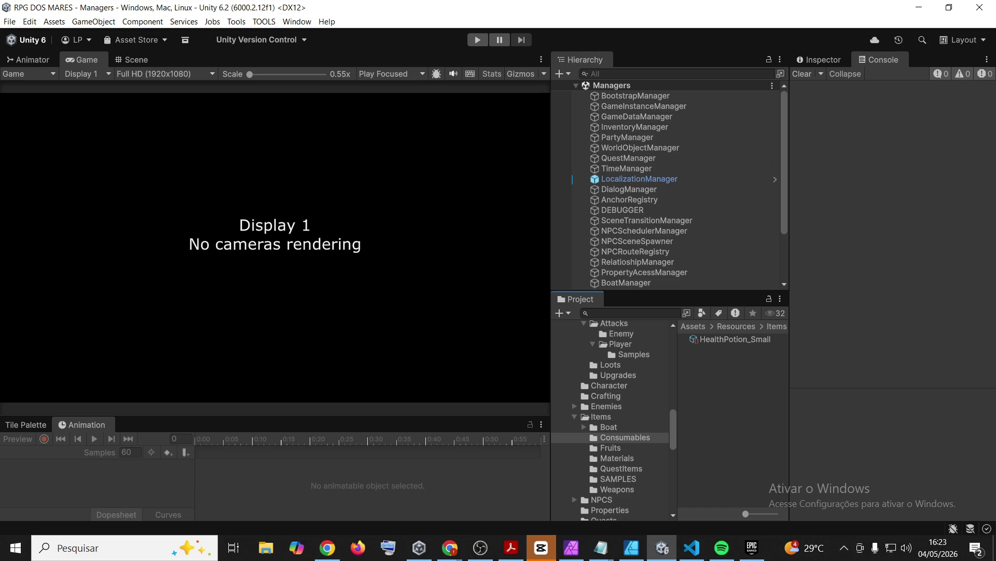
key("alt+Tab")
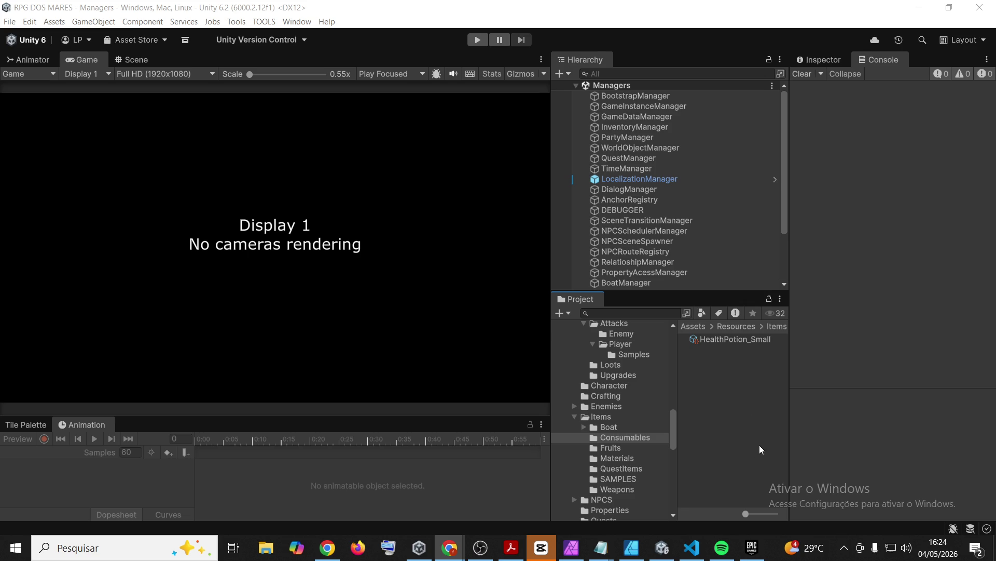
left_click(723, 432)
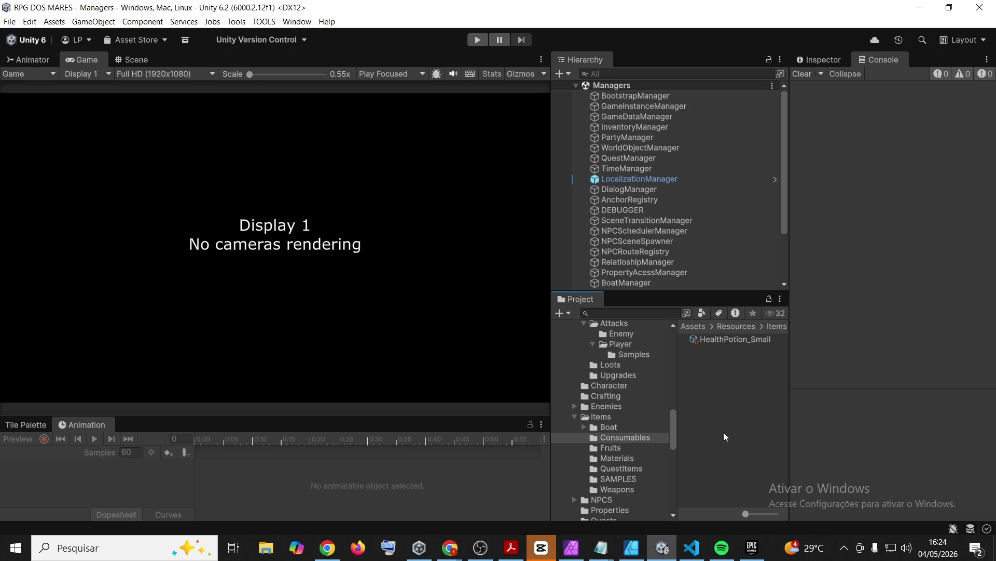
- Press Play and wait until MainMenuScene shows the main menu
left_click(481, 41)
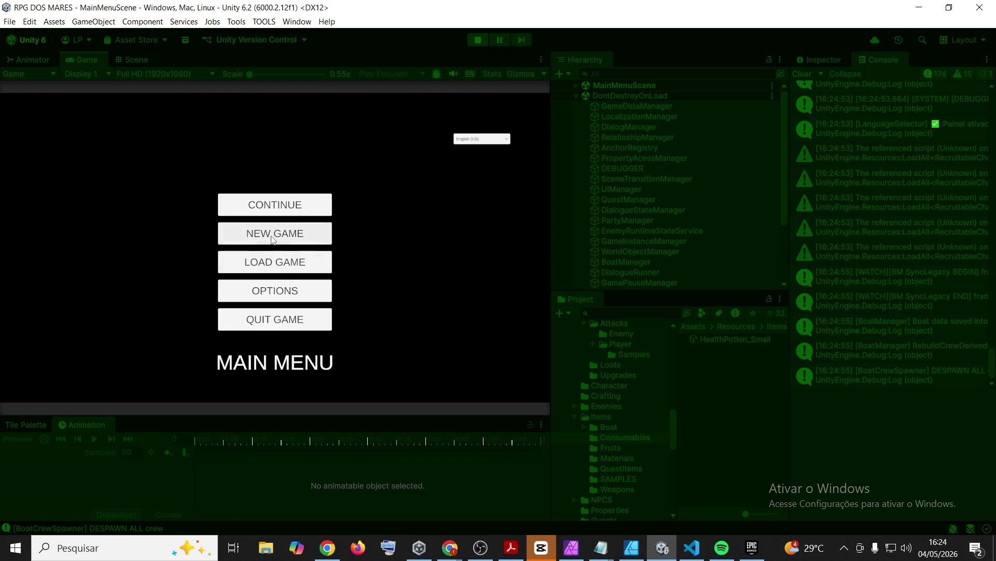
- Start a new game with player name 'ff' and walk the player through the village
left_click(270, 238)
left_click(270, 237)
type("ff")
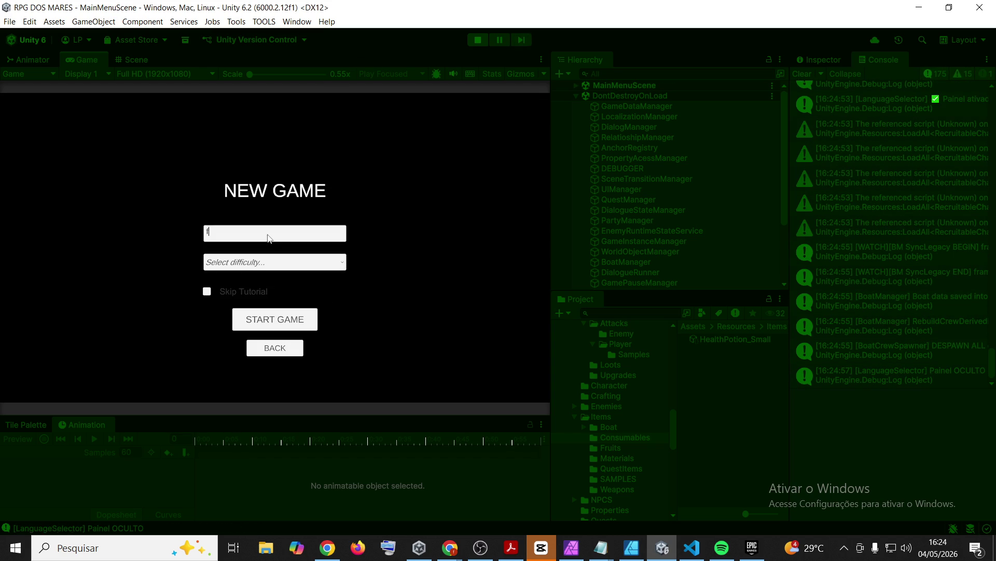
left_click(280, 319)
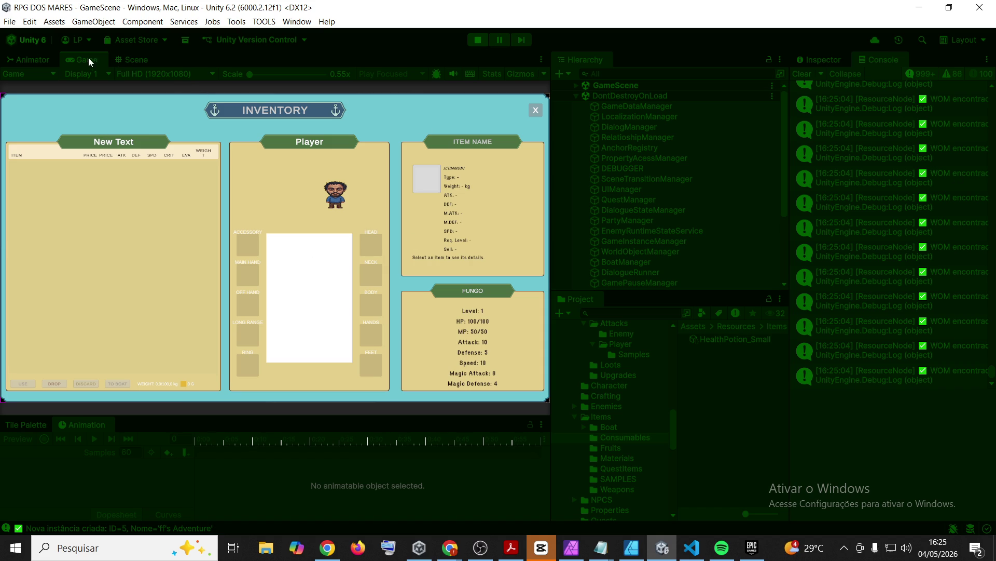
key("s")
key("d")
key("d")
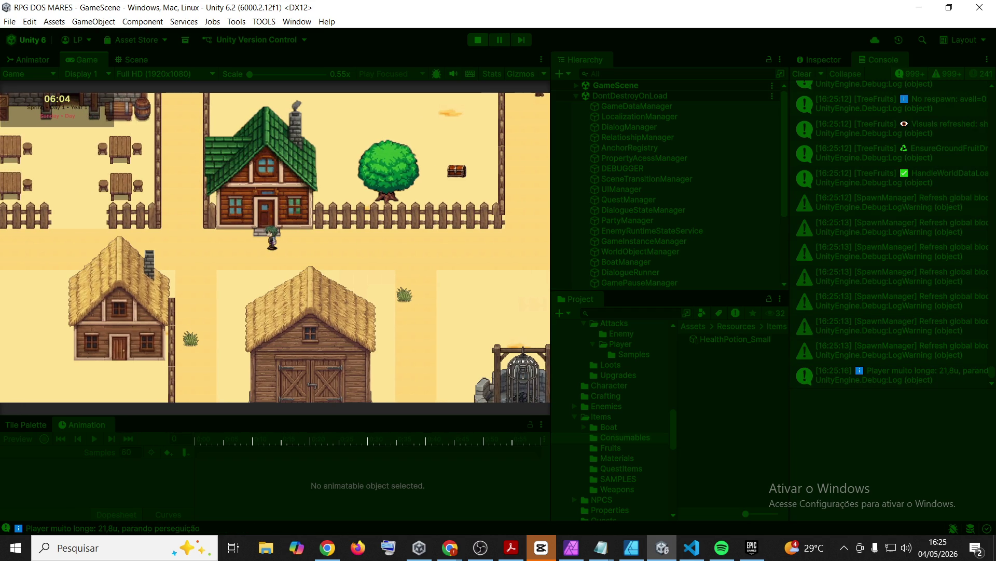
- Clear the Console, review the REALTIME LAND COMBAT QUICK SNAPSHOT log, then clear it again
left_click(801, 76)
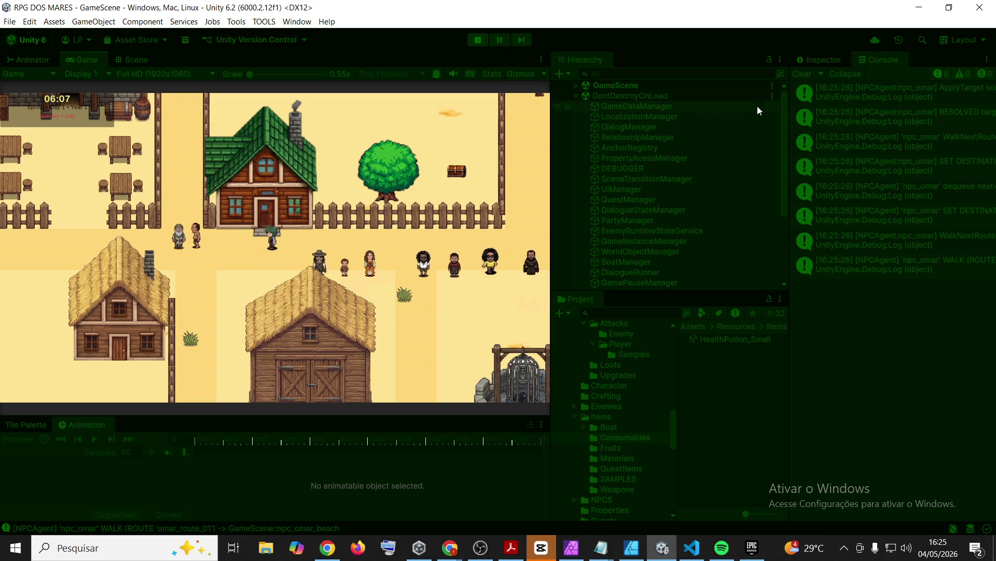
left_click(802, 74)
left_click(64, 60)
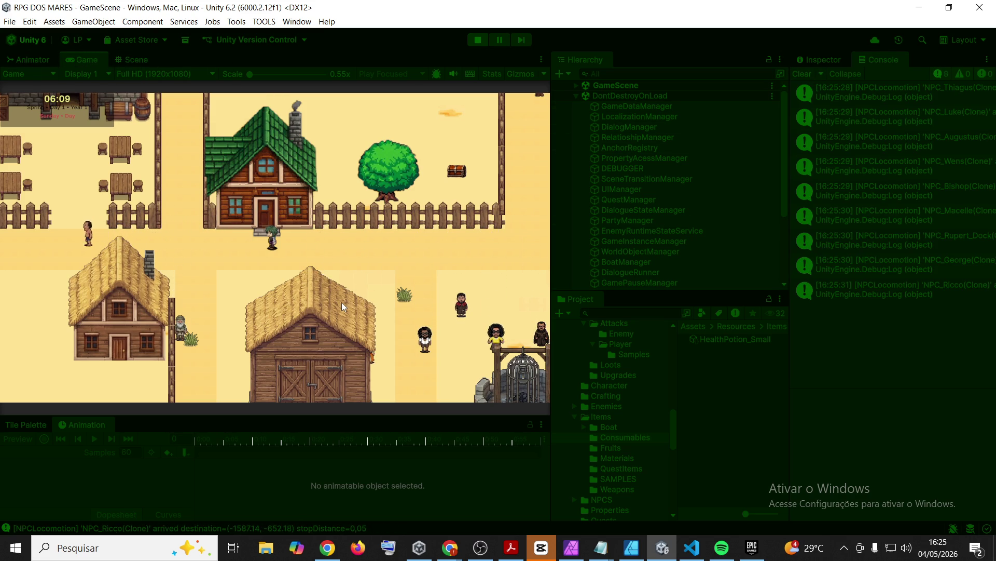
left_click(906, 354)
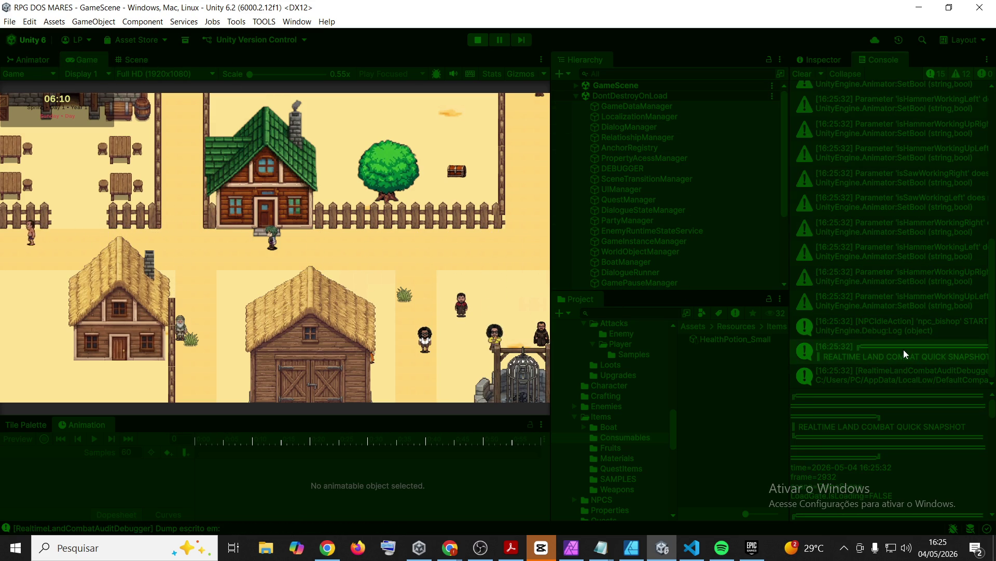
key("alt+Tab")
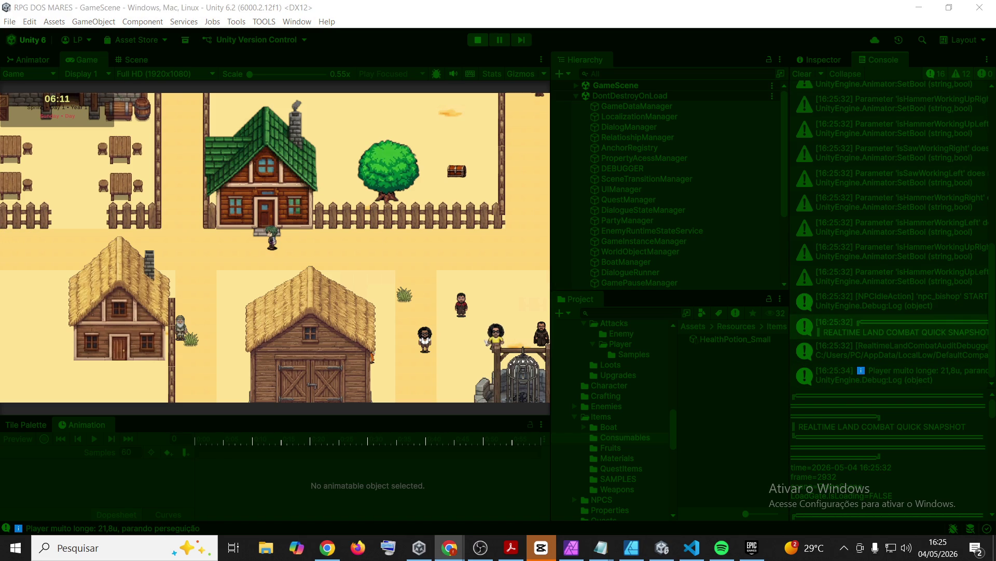
left_click(802, 74)
key("alt+Tab")
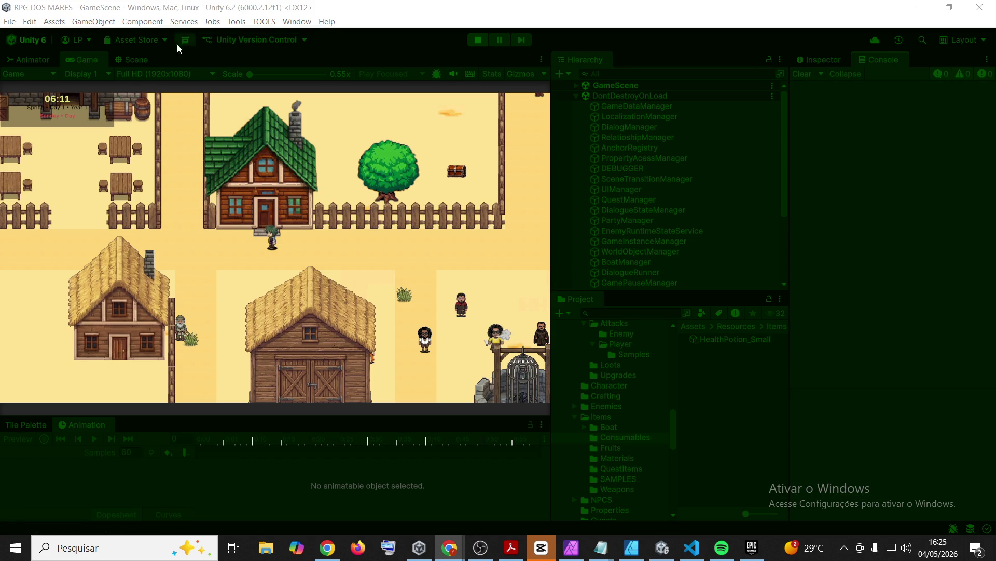
- Clear all messages from the Console
left_click(90, 62)
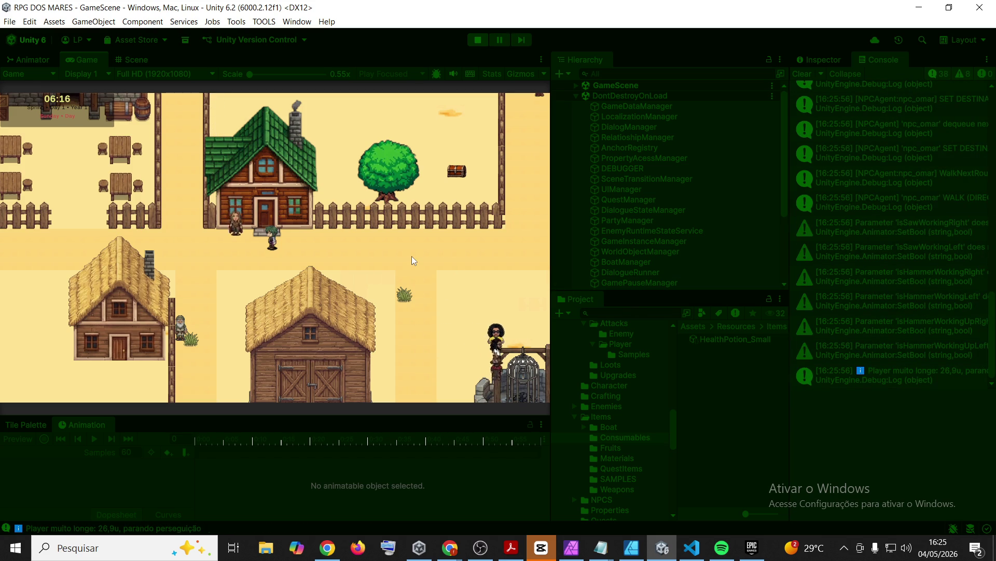
left_click(803, 73)
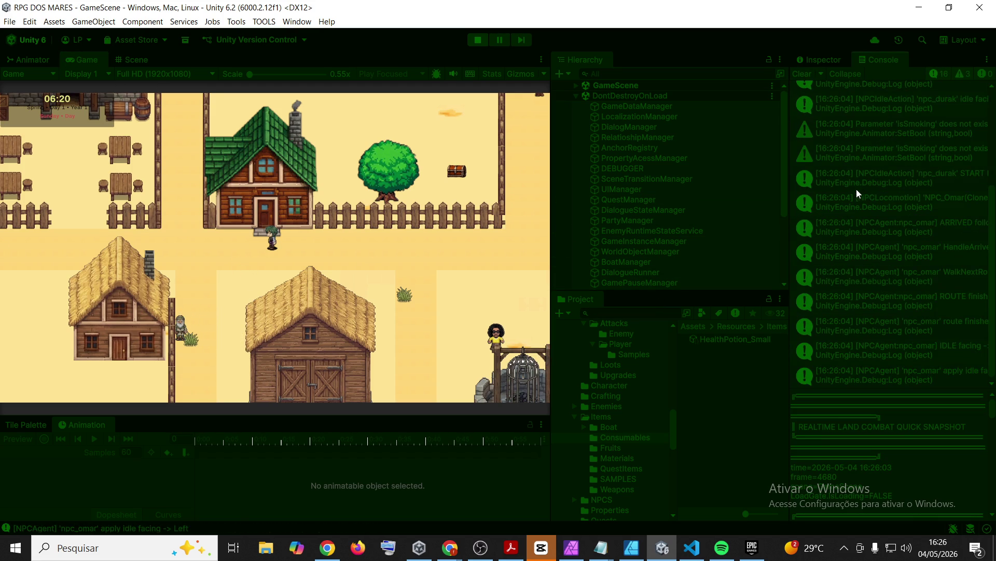
key("alt+Tab")
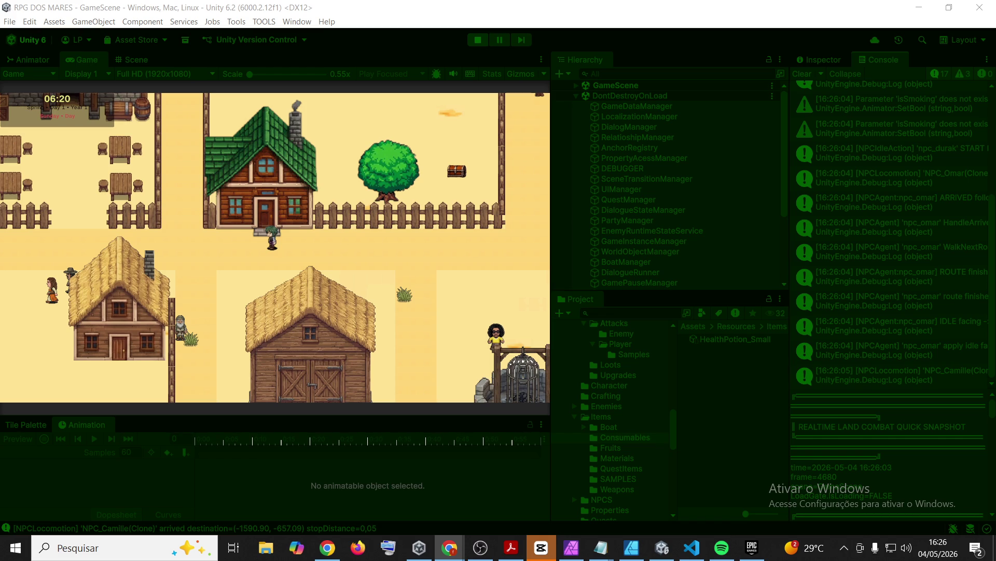
left_click(385, 37)
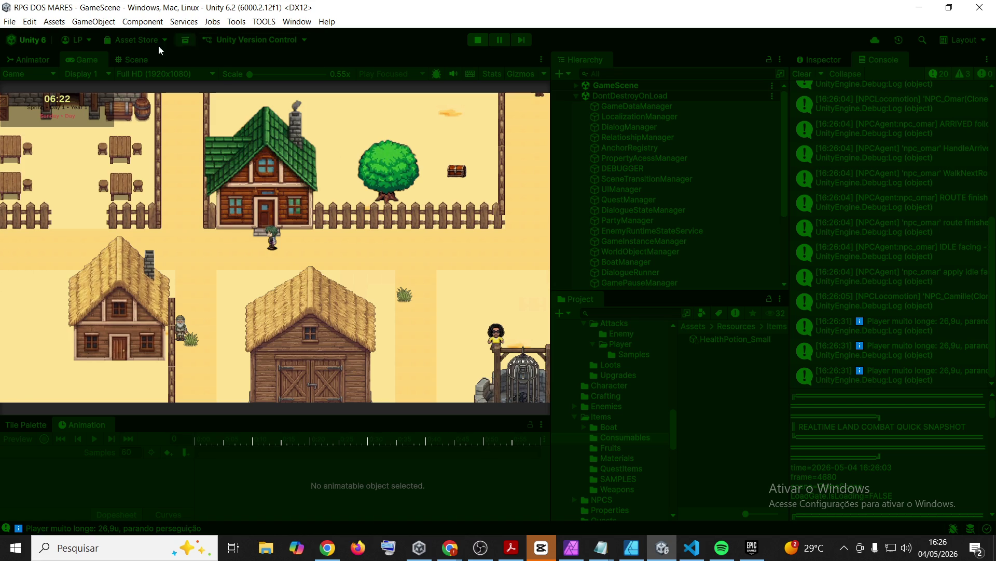
- Open the inventory in a maximized Game view, inspect Lumberjack's Axe, then close it
key("i")
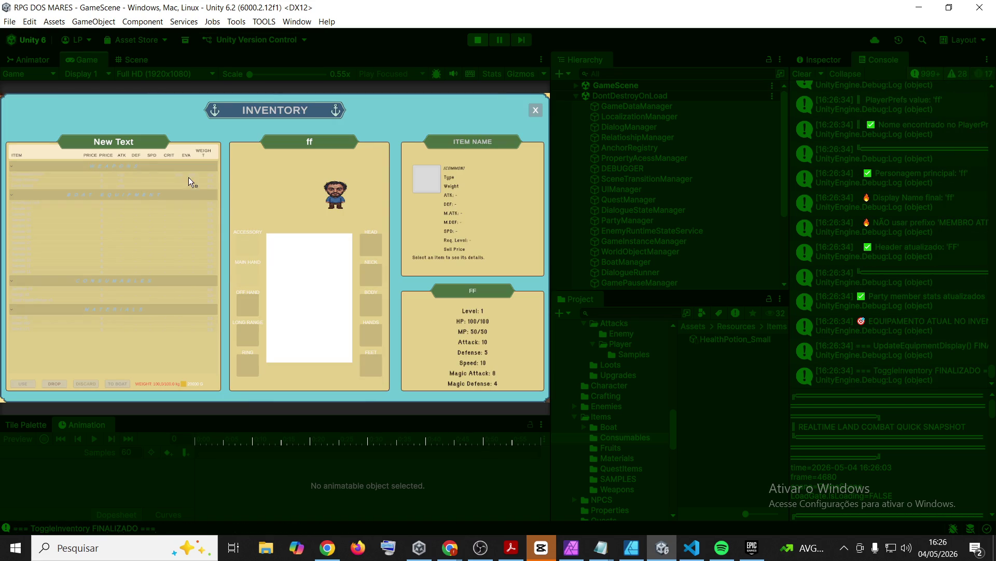
double_click(95, 64)
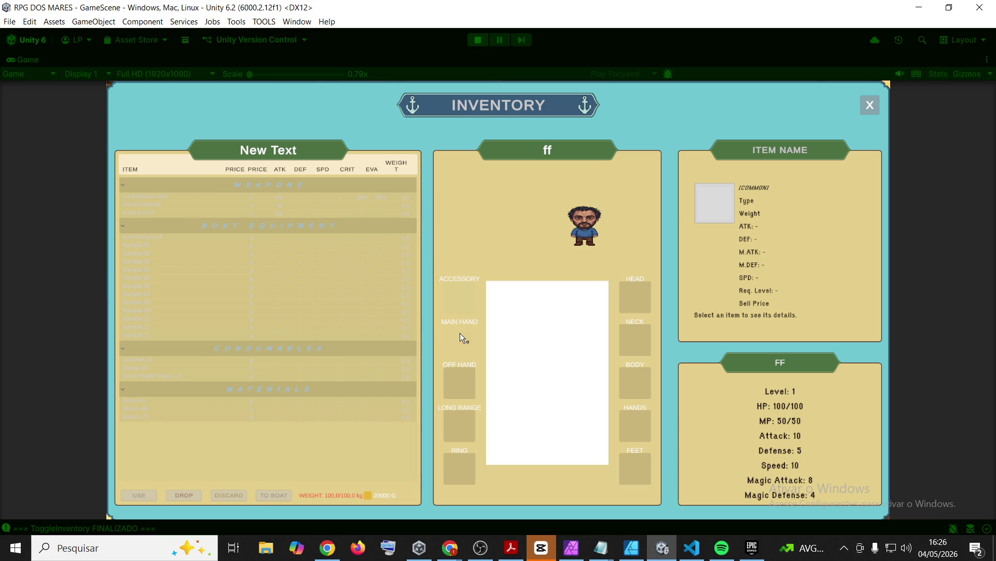
left_click(153, 202)
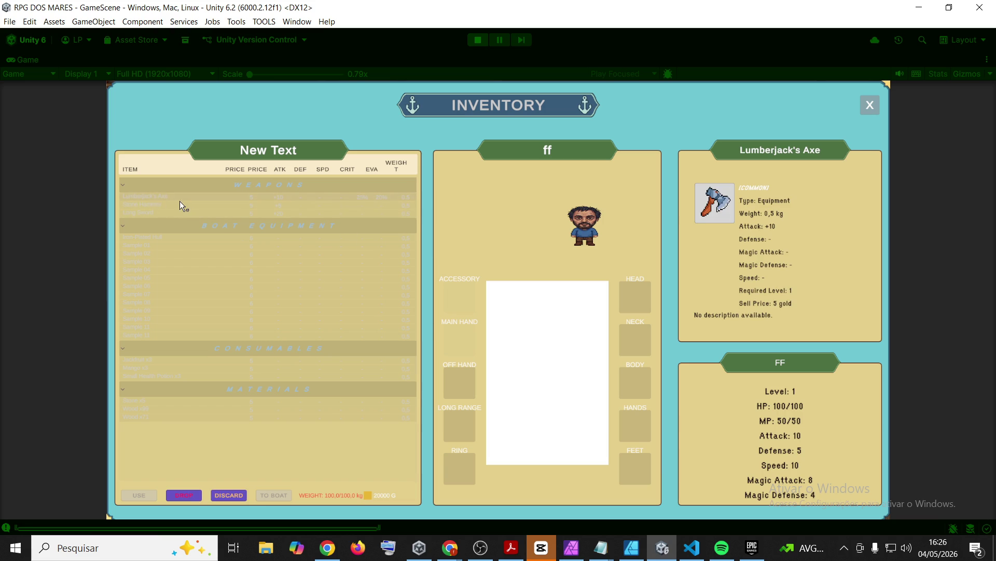
key("i")
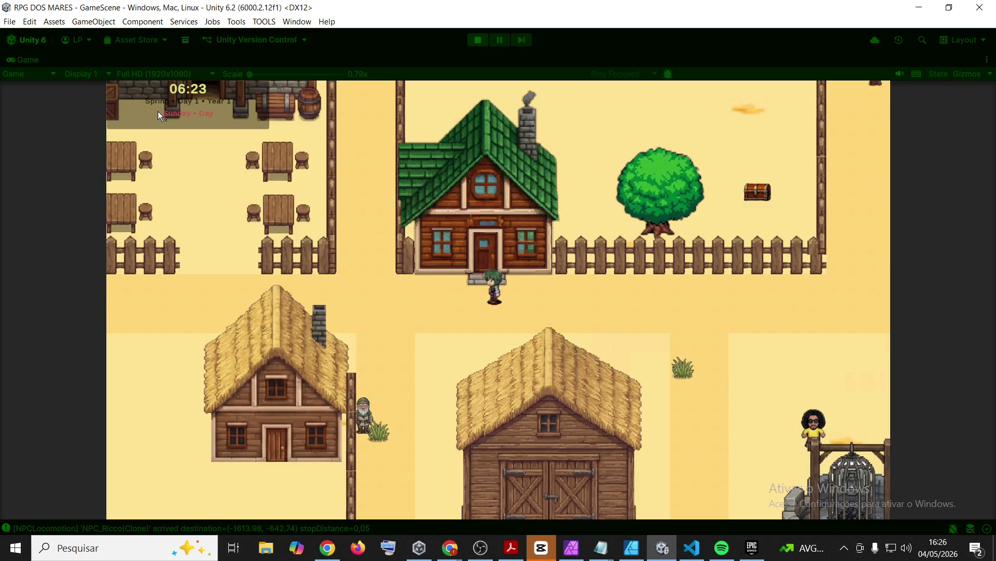
key("d")
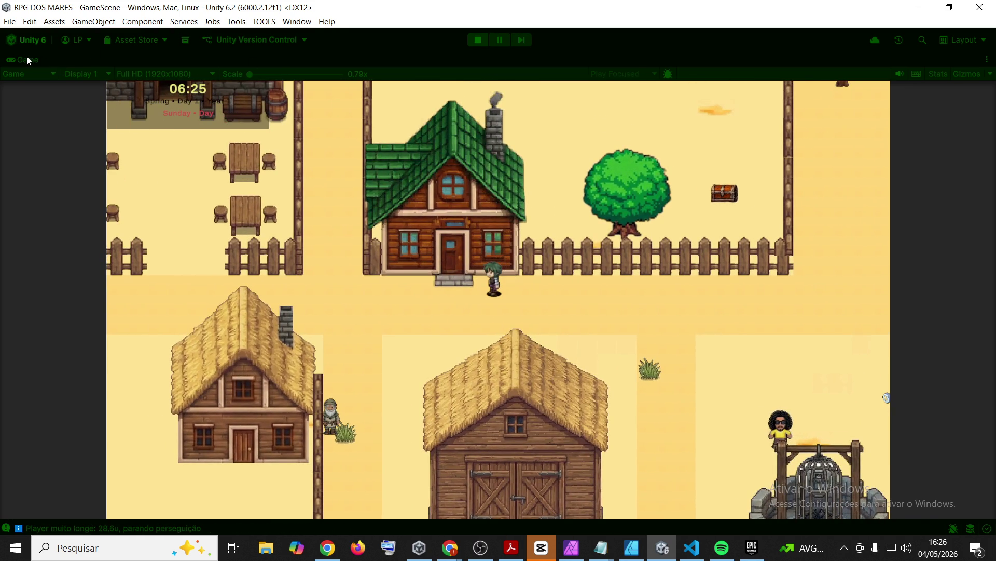
double_click(27, 57)
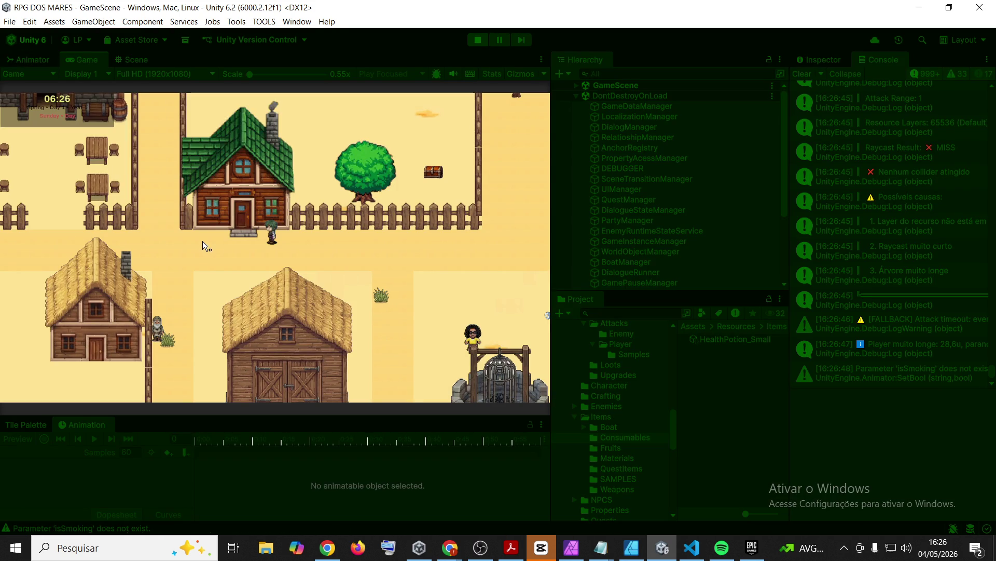
- Reopen the inventory, inspect Sample 01, Iron-Plated Hull, Long Sword and Lumberjack's Axe, then close it
key("i")
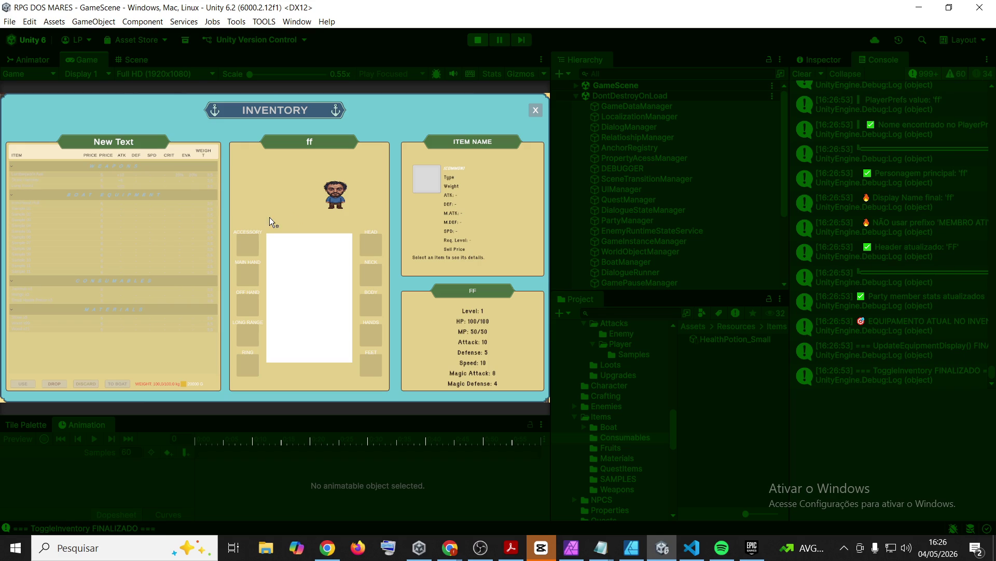
left_click(128, 211)
left_click(46, 204)
left_click(36, 184)
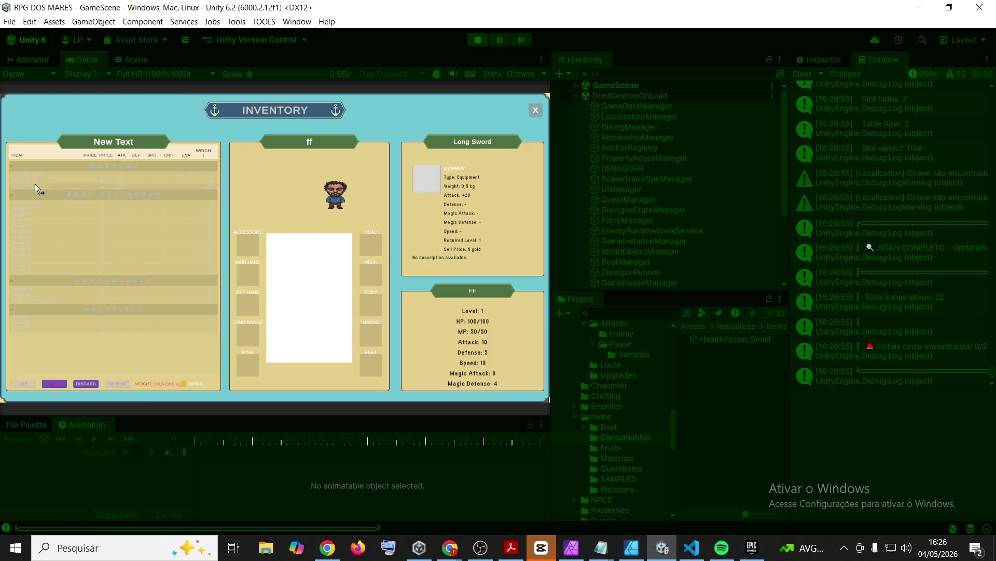
left_click(35, 173)
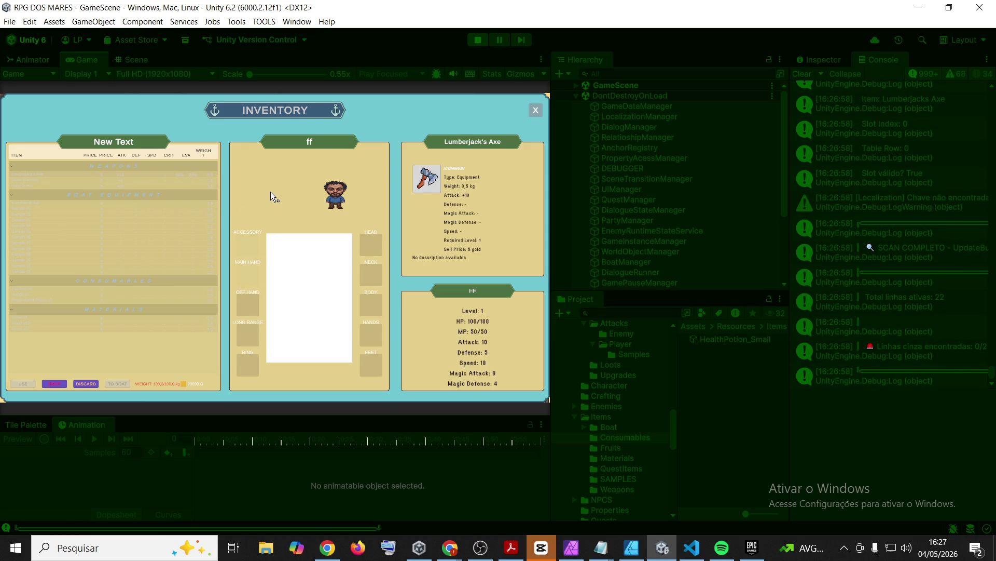
left_click(242, 301)
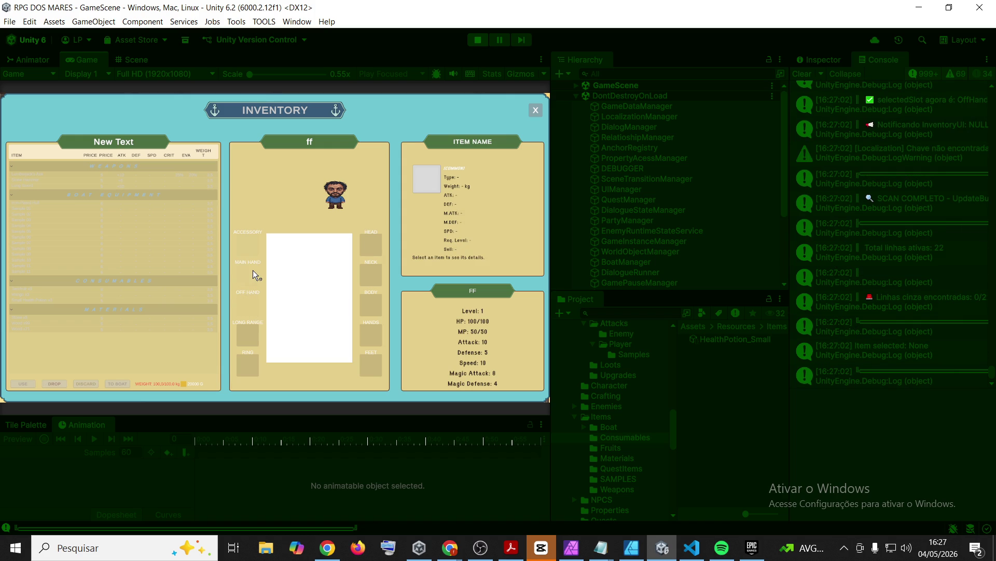
left_click(64, 177)
left_click(536, 110)
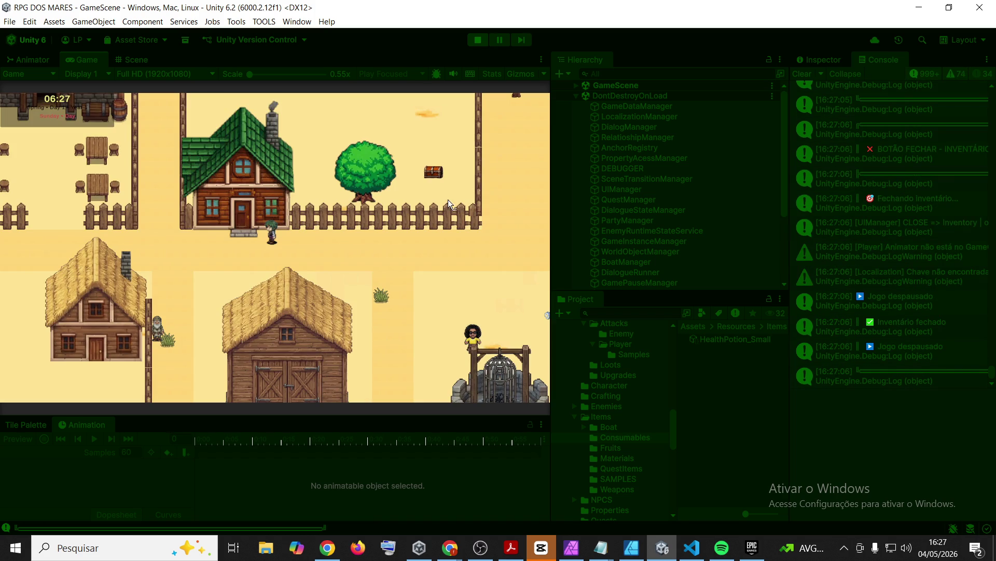
- Swing one attack in the maximized Game view, then stop play mode and clear the Console
double_click(86, 60)
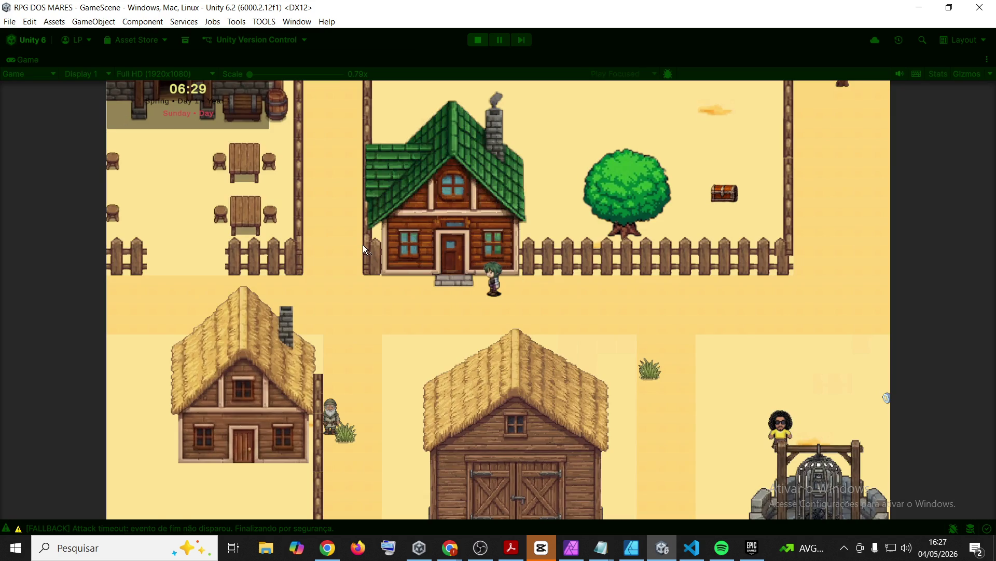
left_click(343, 253)
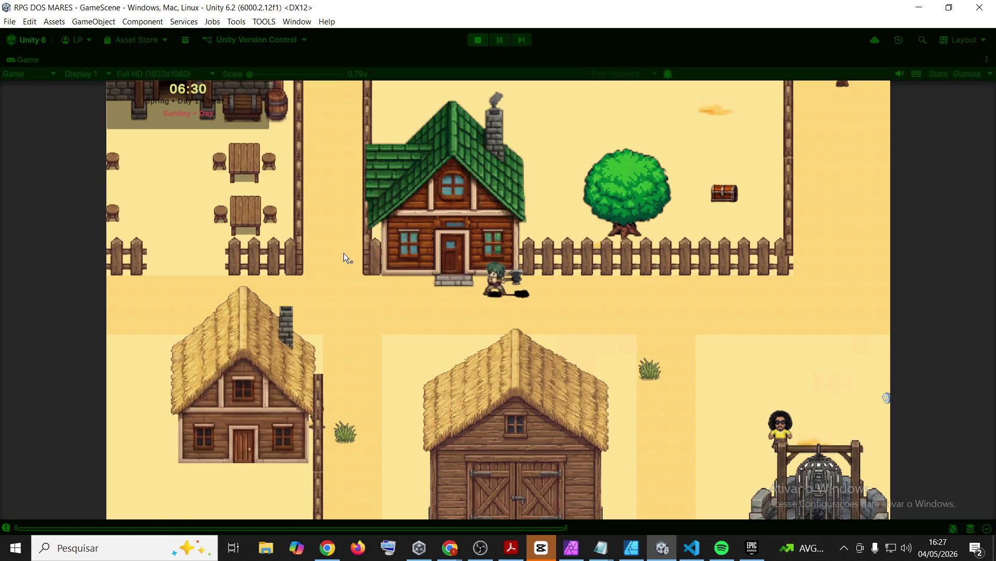
double_click(19, 58)
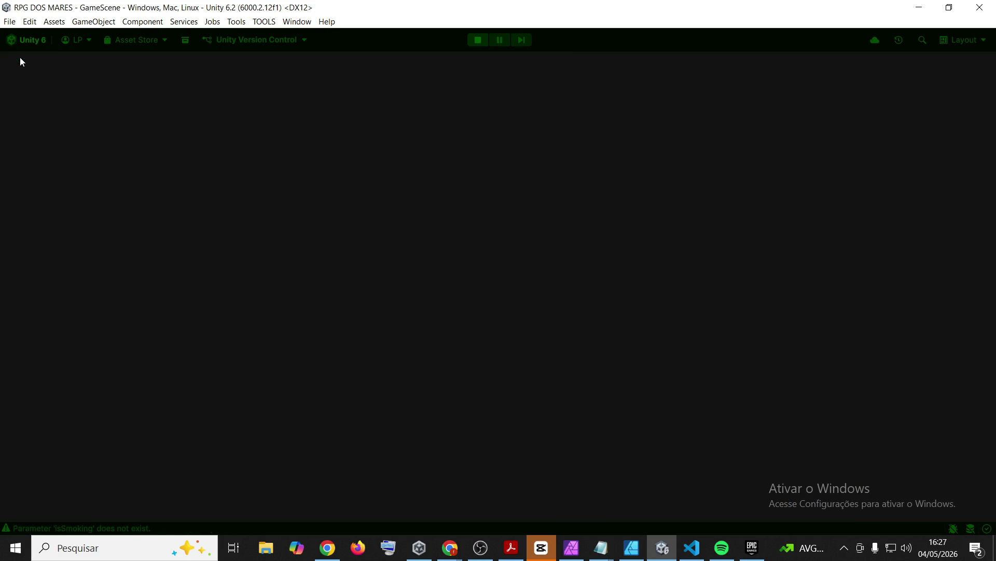
left_click(483, 37)
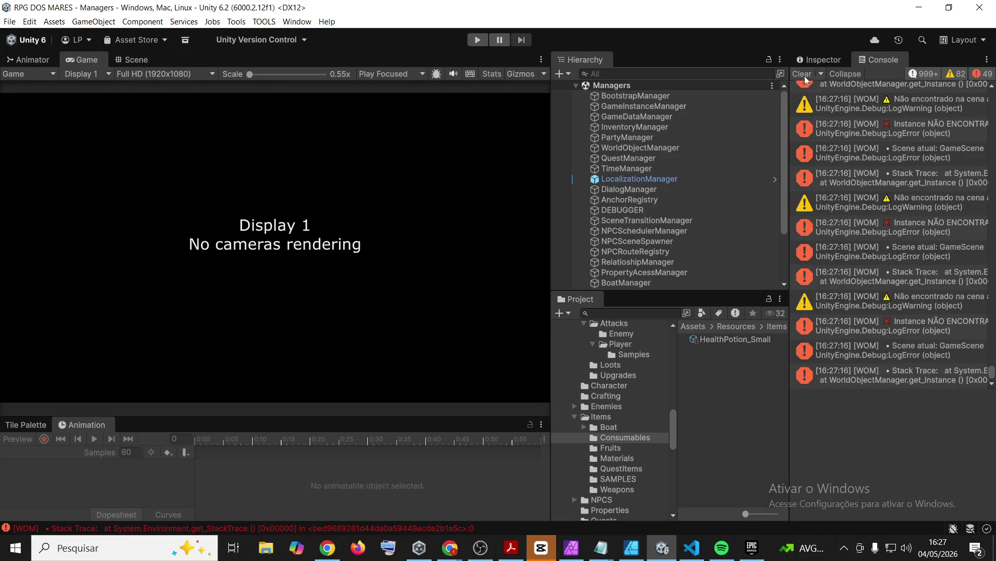
left_click(806, 77)
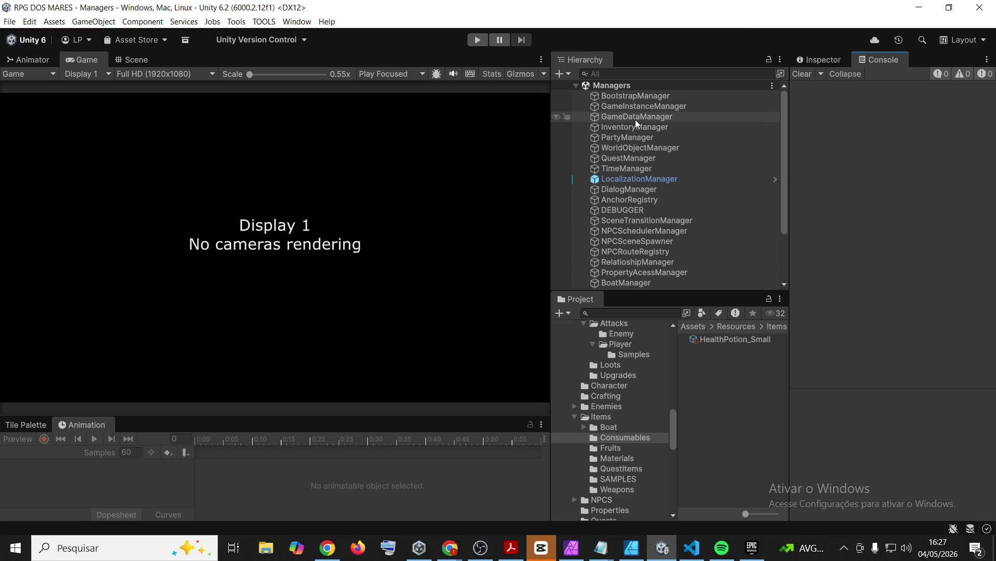
- Run Debug: Clear All Instances on GameInstanceManager's script, then press Play
left_click(645, 107)
left_click(818, 60)
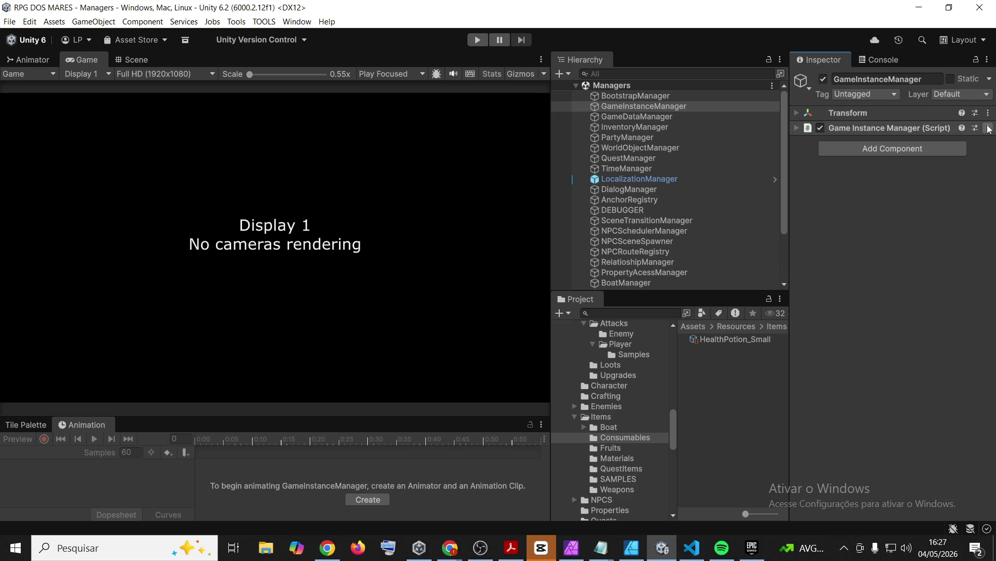
left_click(988, 128)
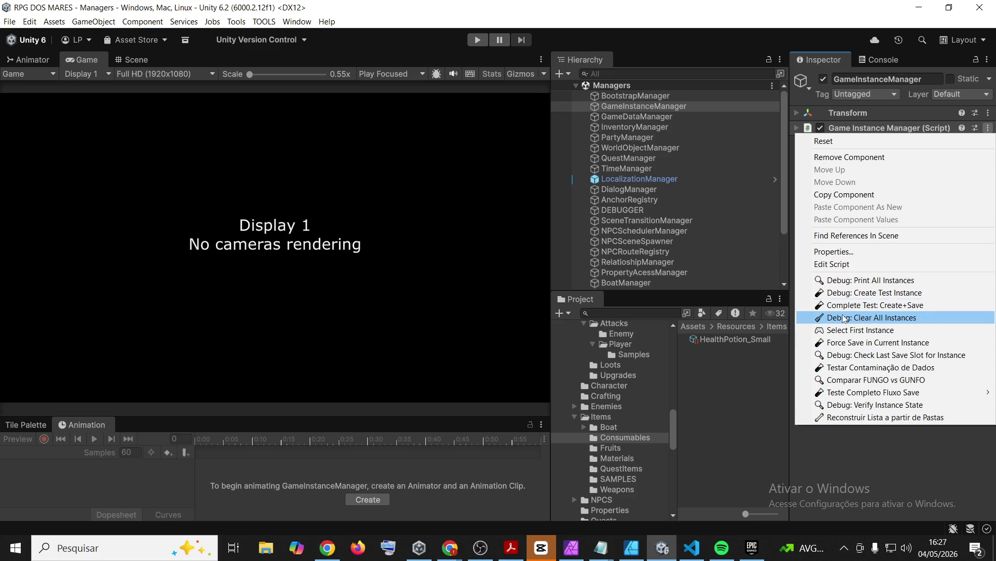
left_click(844, 317)
left_click(476, 40)
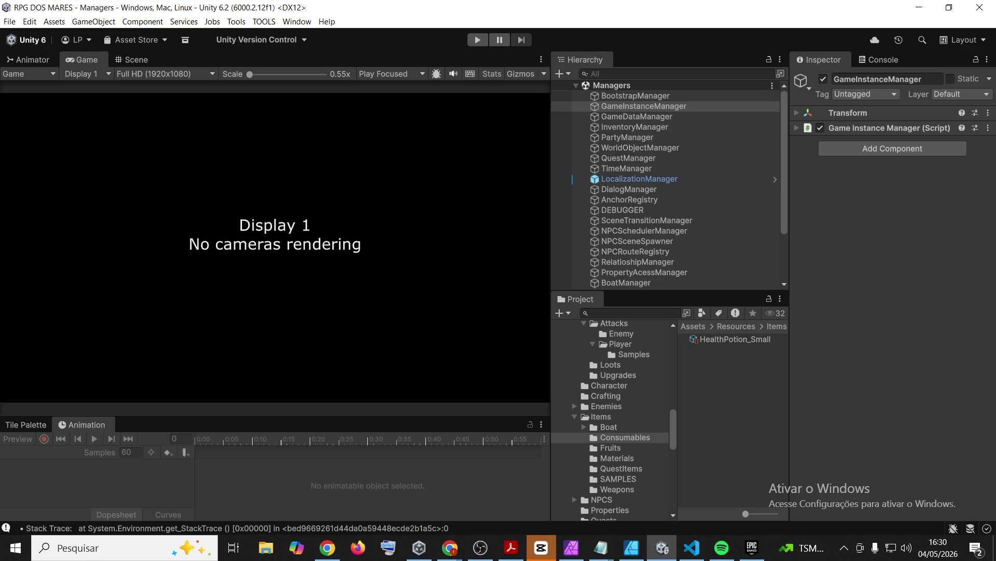
- Press Play and choose NEW GAME from the main menu
left_click(472, 40)
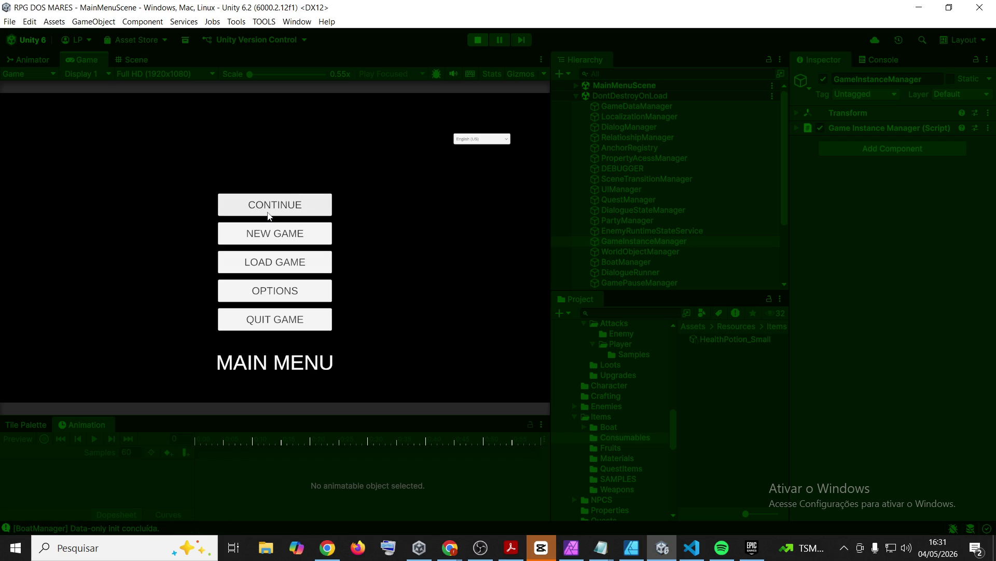
left_click(269, 231)
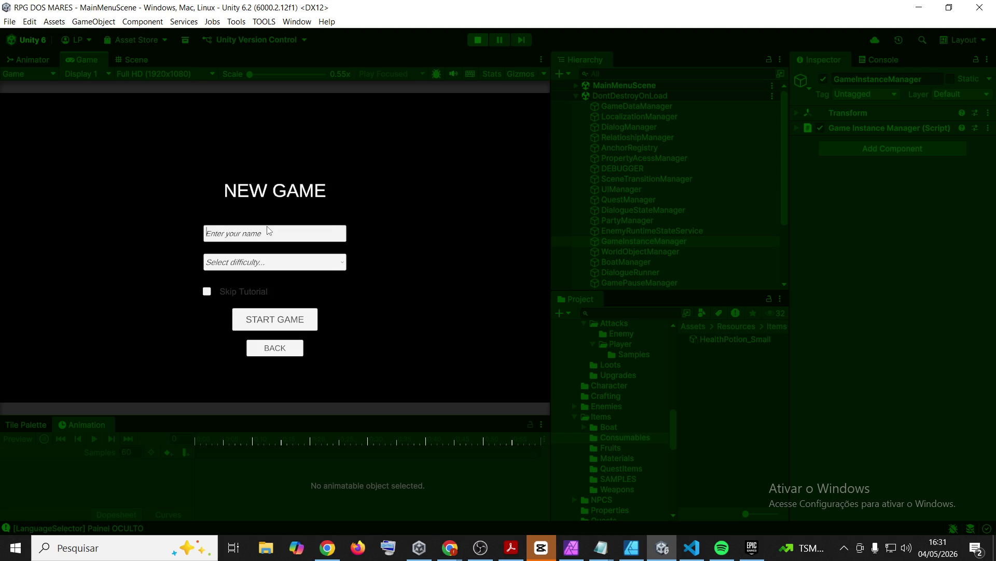
- Name the hero '111', start the game, and walk east through the village
type("Lua")
key("BackSpace")
key("BackSpace")
key("BackSpace")
type("111")
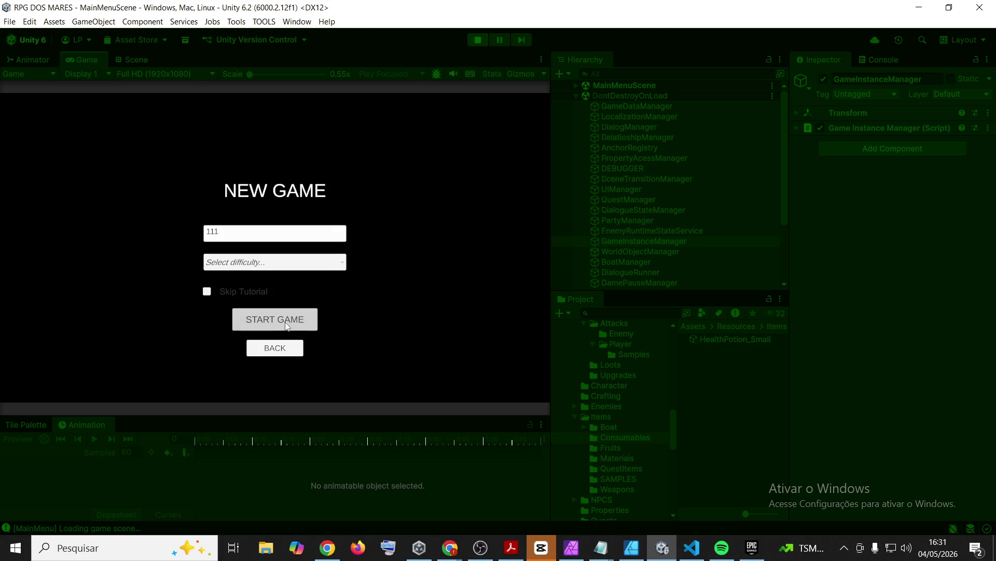
left_click(287, 326)
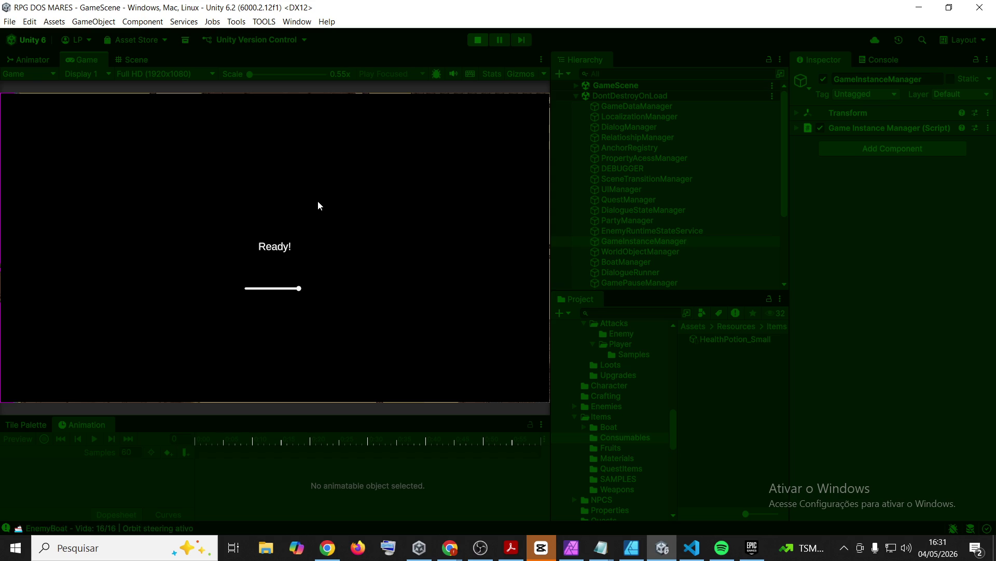
key("d")
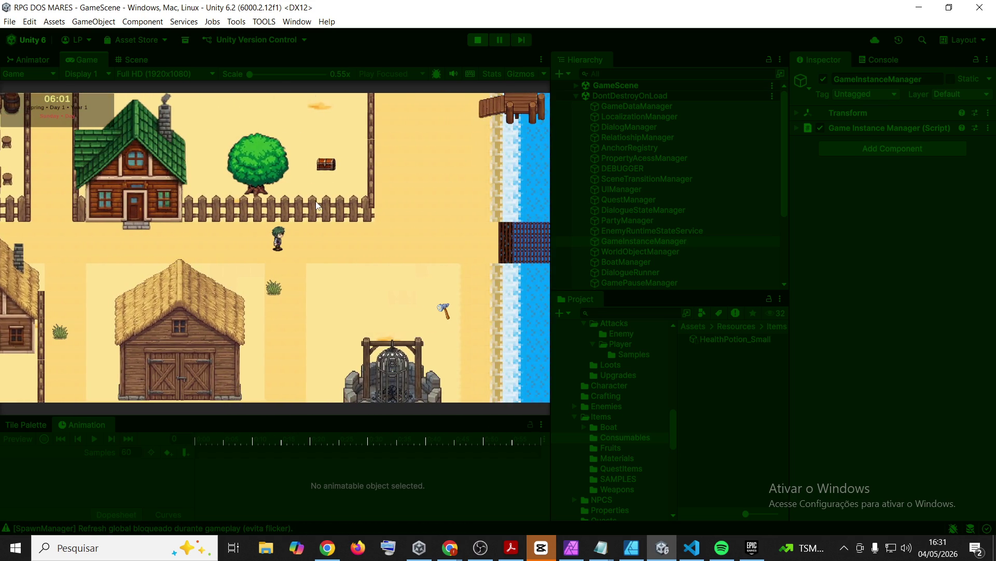
- Inspect Sample 04 and Stone Hammer in the maximized inventory, then close it
key("i")
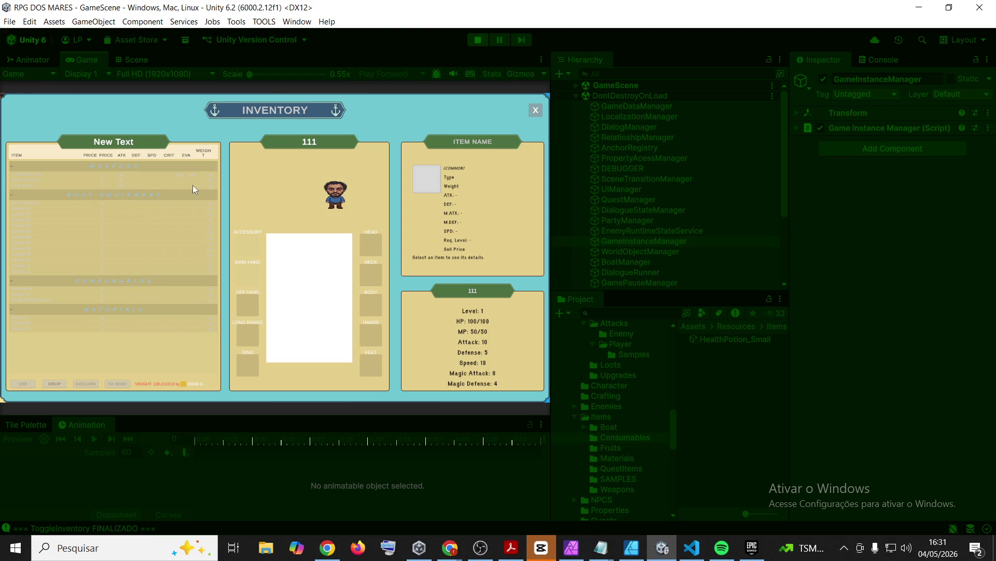
double_click(80, 58)
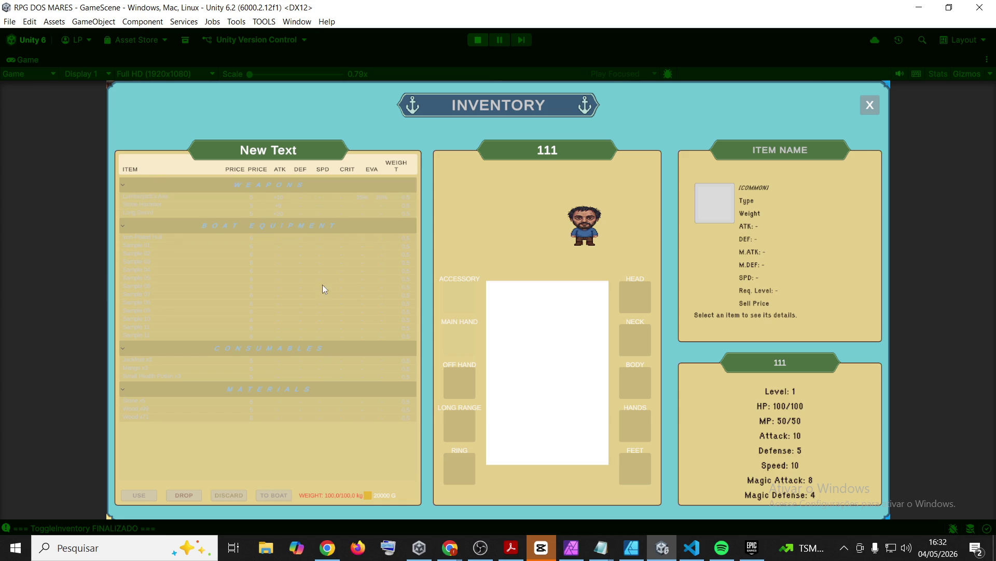
left_click(254, 270)
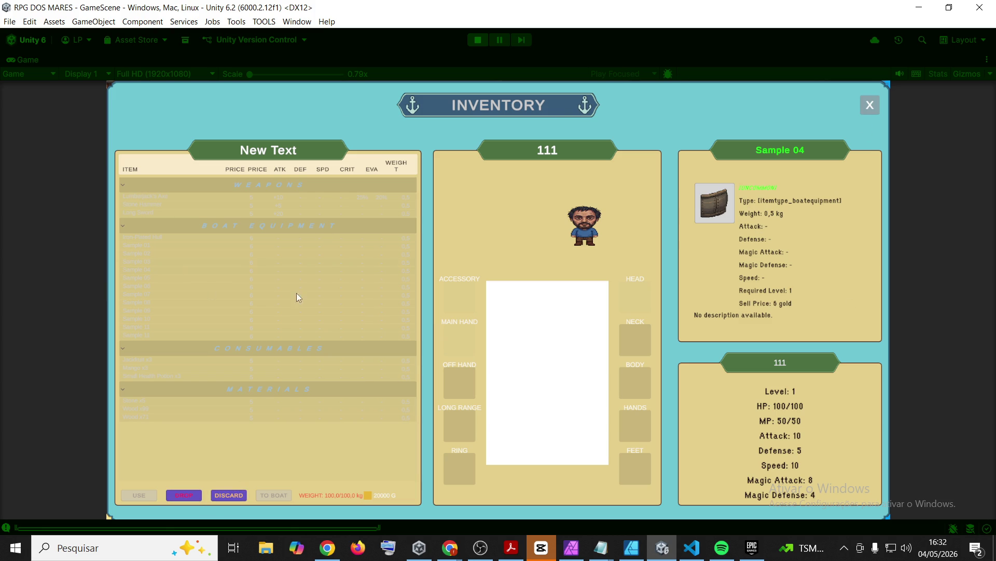
left_click(458, 302)
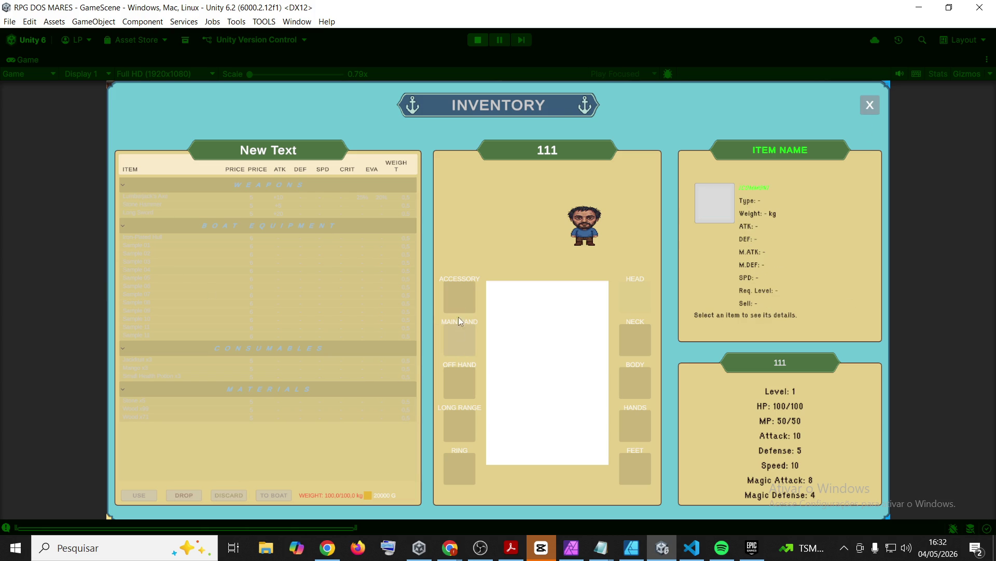
left_click(148, 206)
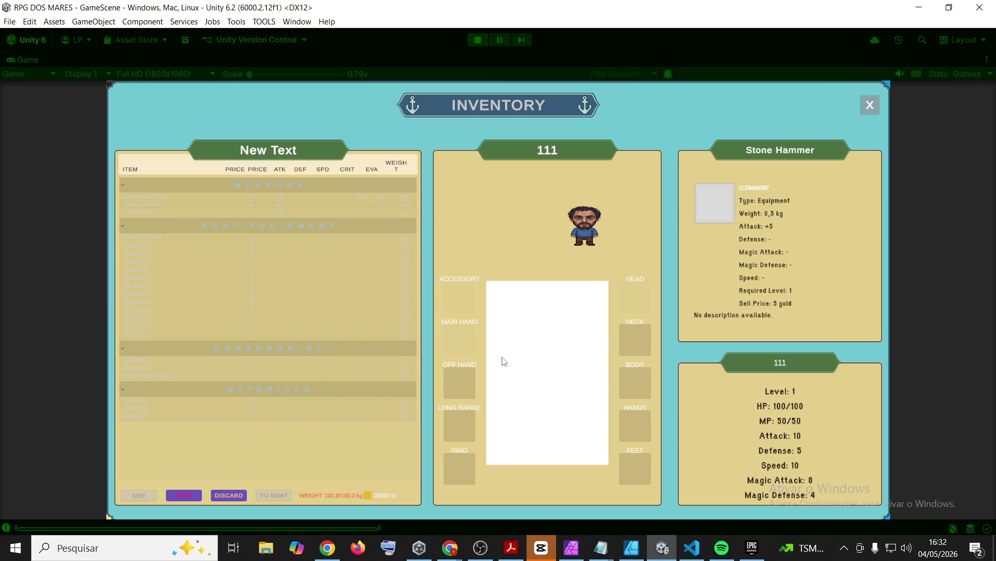
left_click(870, 105)
- Stop play mode and open GameScene through the Project search
key("i")
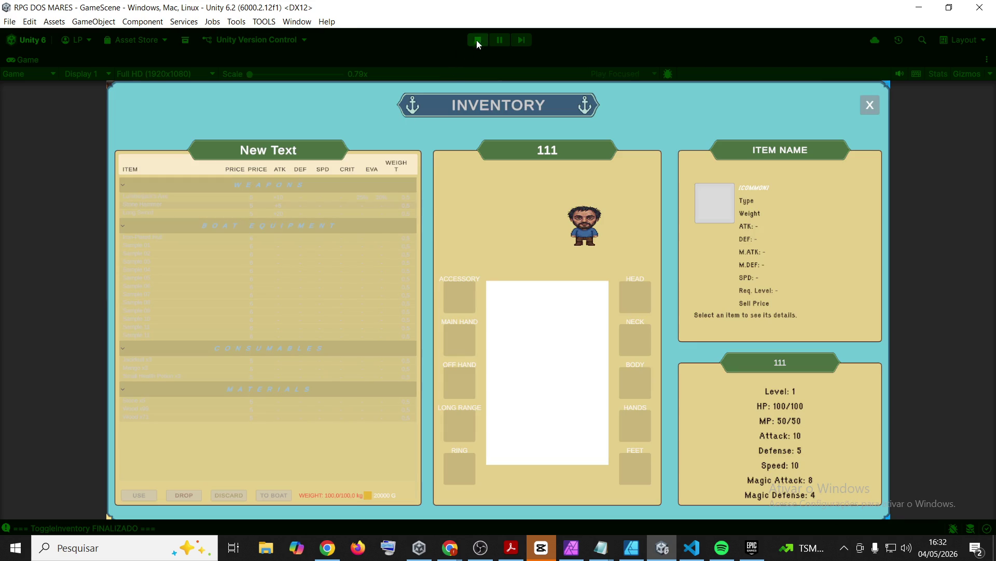
left_click(481, 39)
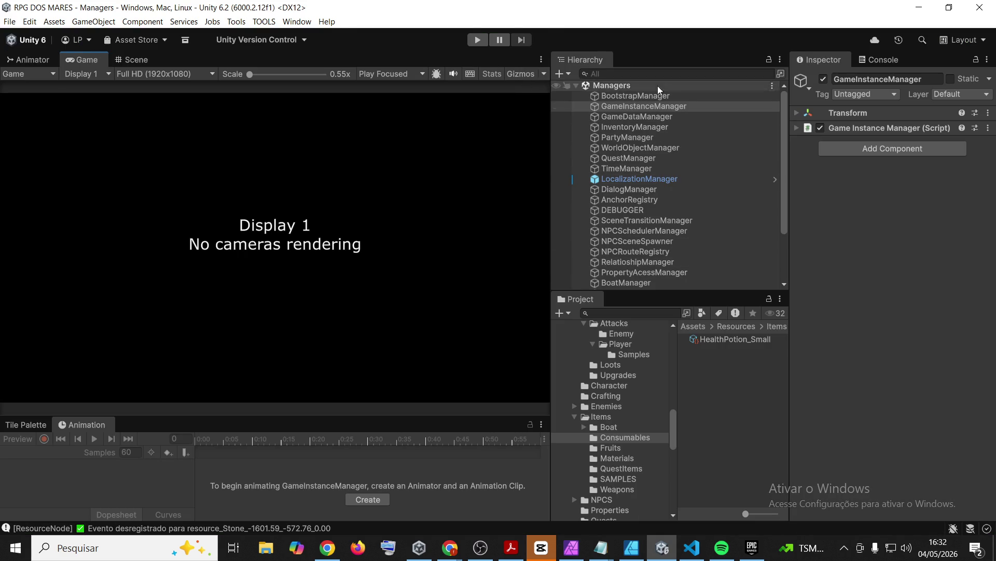
left_click(637, 312)
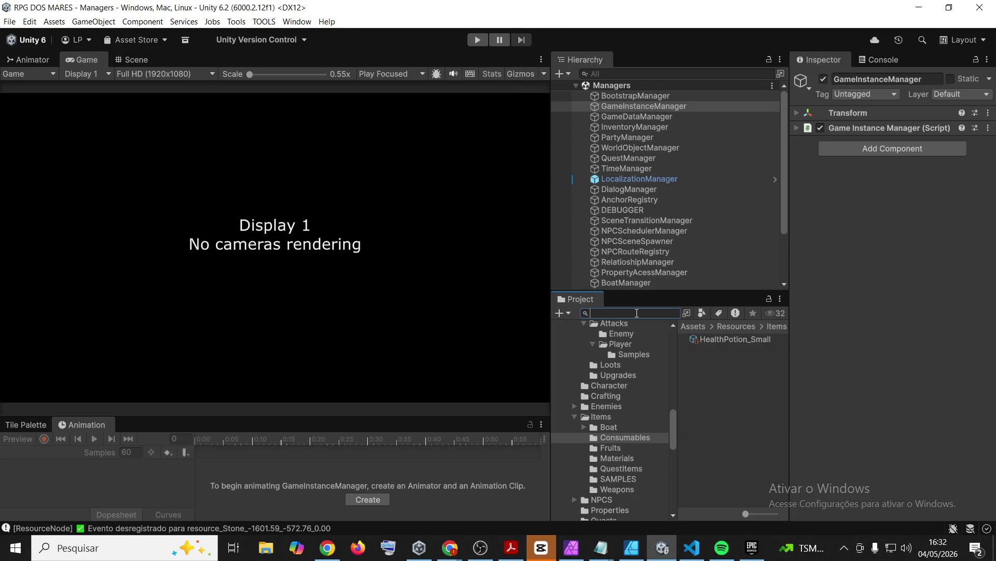
type("invent")
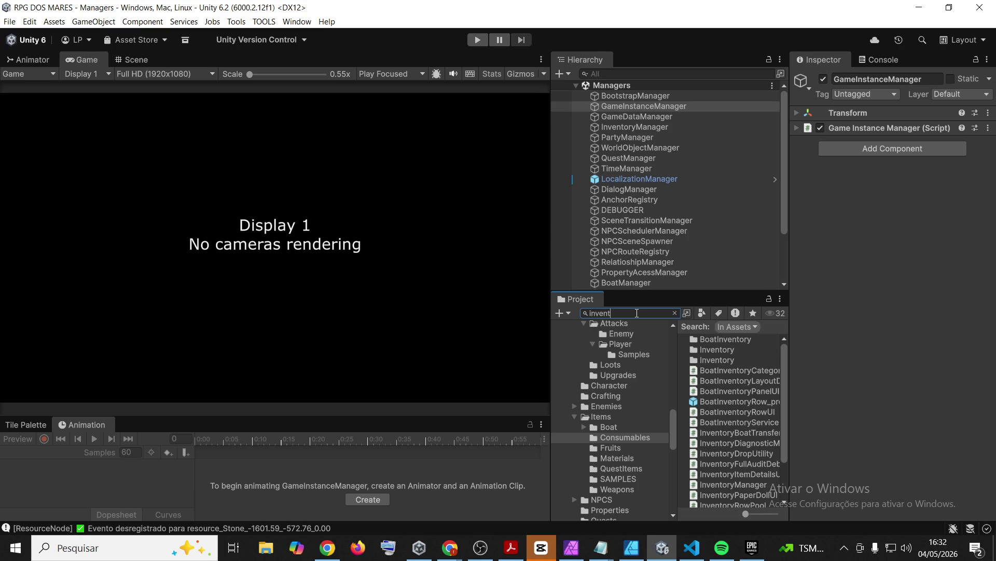
key("BackSpace")
key("BackSpace")
key("BackSpace")
type("gamesce")
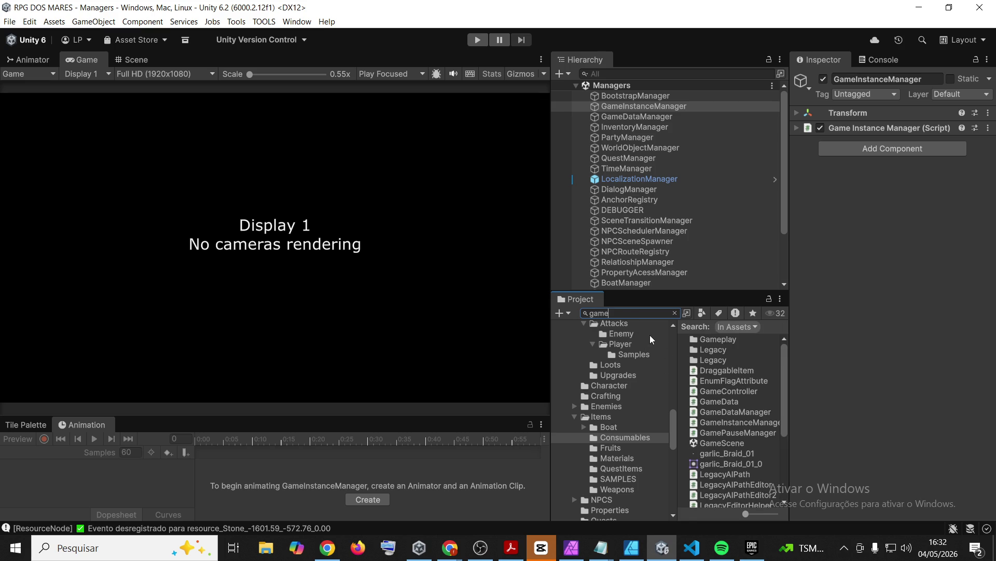
left_click(693, 340)
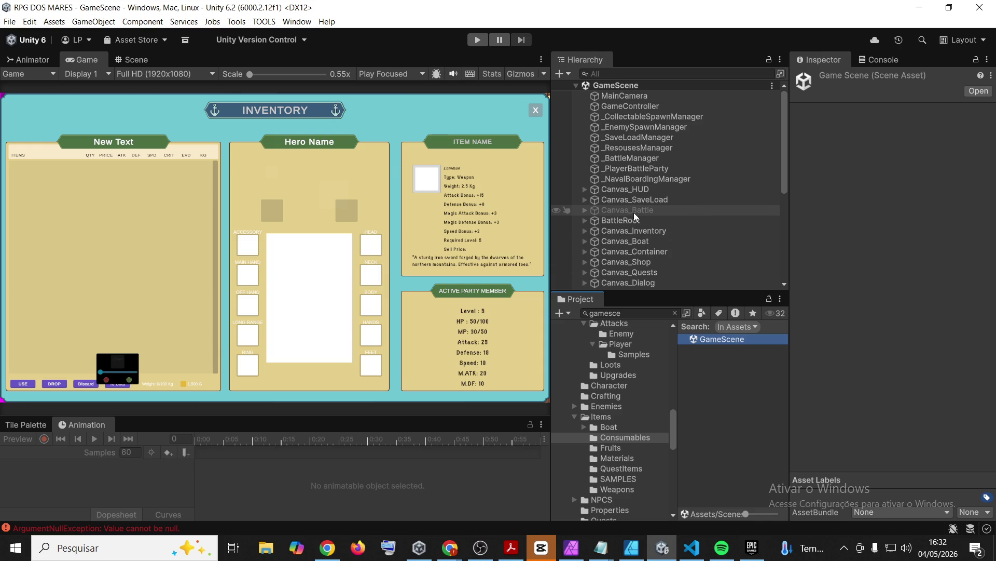
- Deactivate InventoryPanel under Canvas_Inventory
left_click(586, 231)
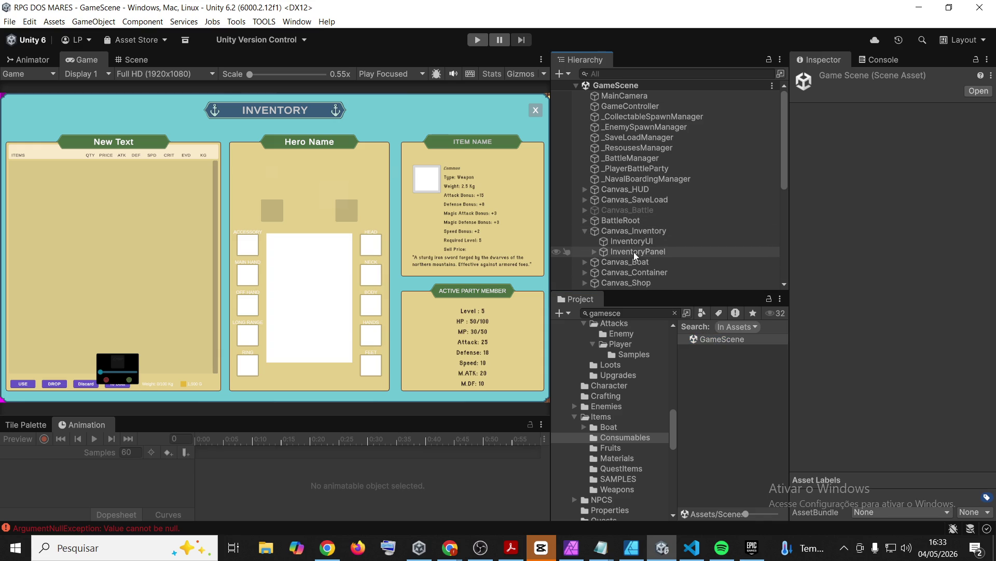
left_click(655, 251)
left_click(823, 79)
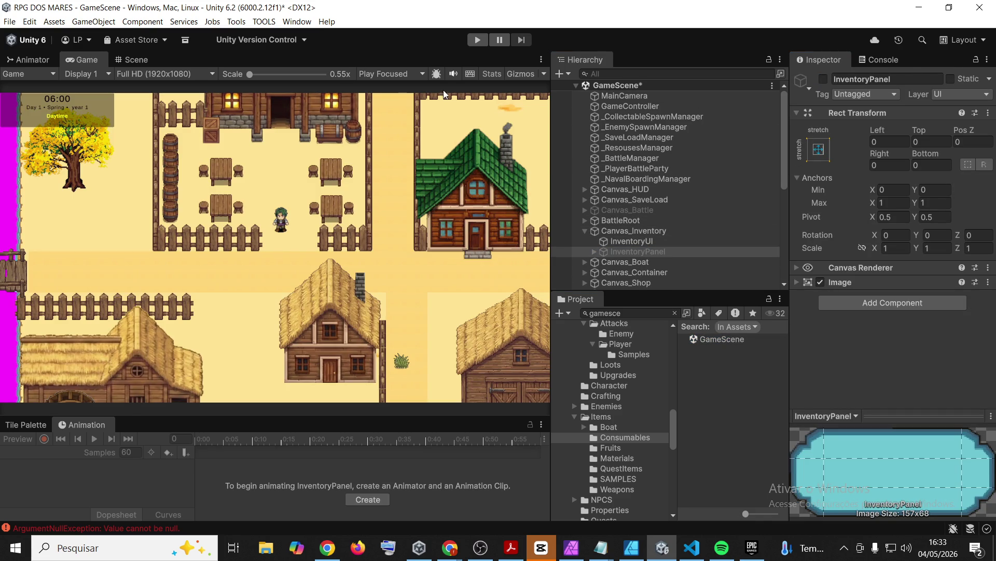
- Open the Managers scene, saving GameScene's changes, and run the game again
left_click(622, 312)
type("managers")
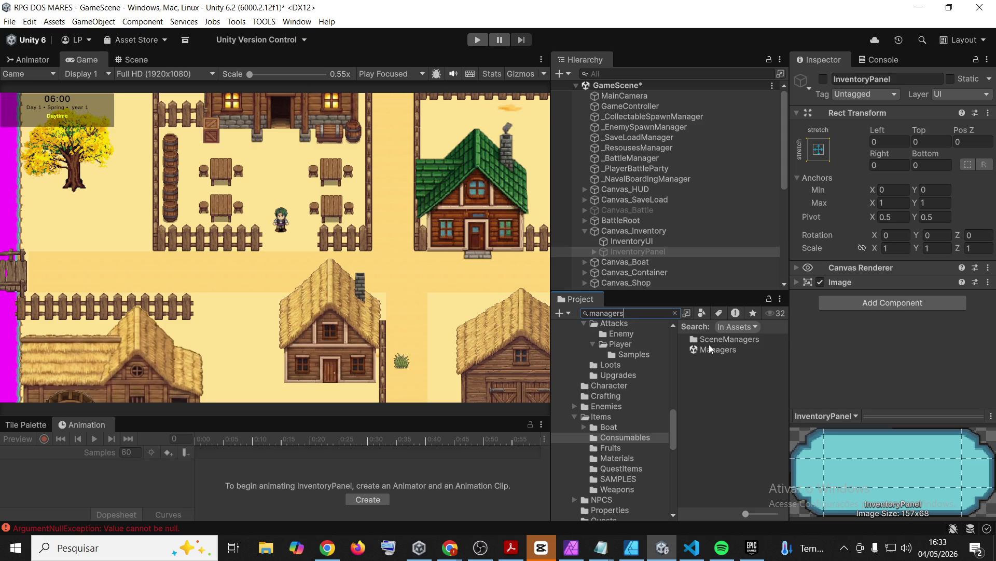
double_click(709, 350)
left_click(480, 301)
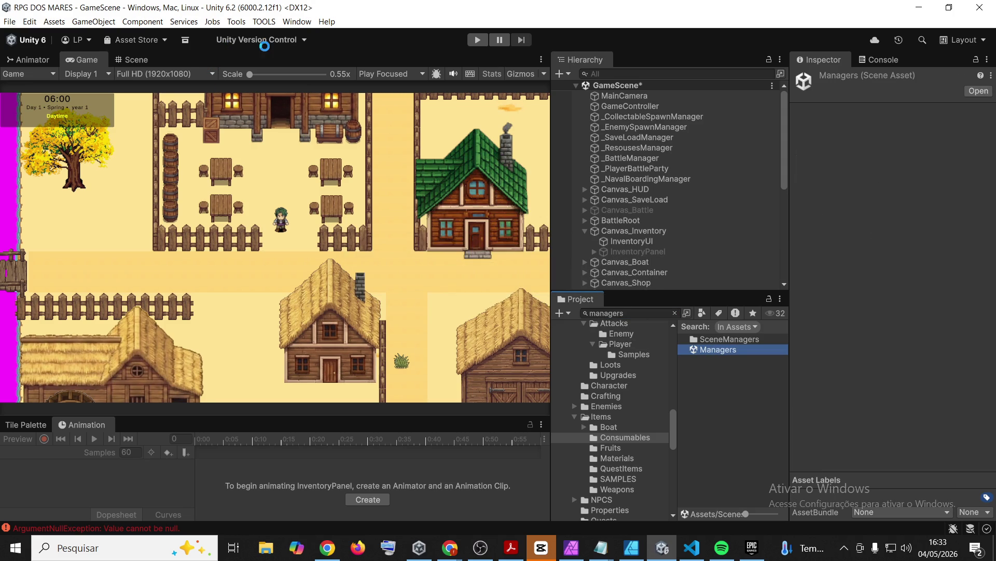
left_click(476, 40)
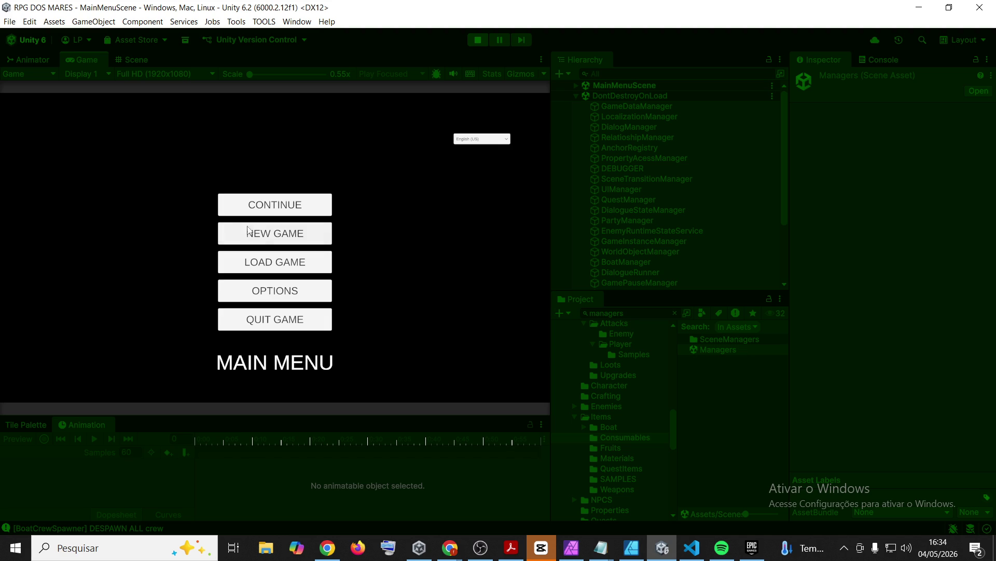
- Choose NEW GAME on the running game's main menu
left_click(268, 237)
- Name the new character 'Www' and start the game
left_click(266, 236)
type("Www")
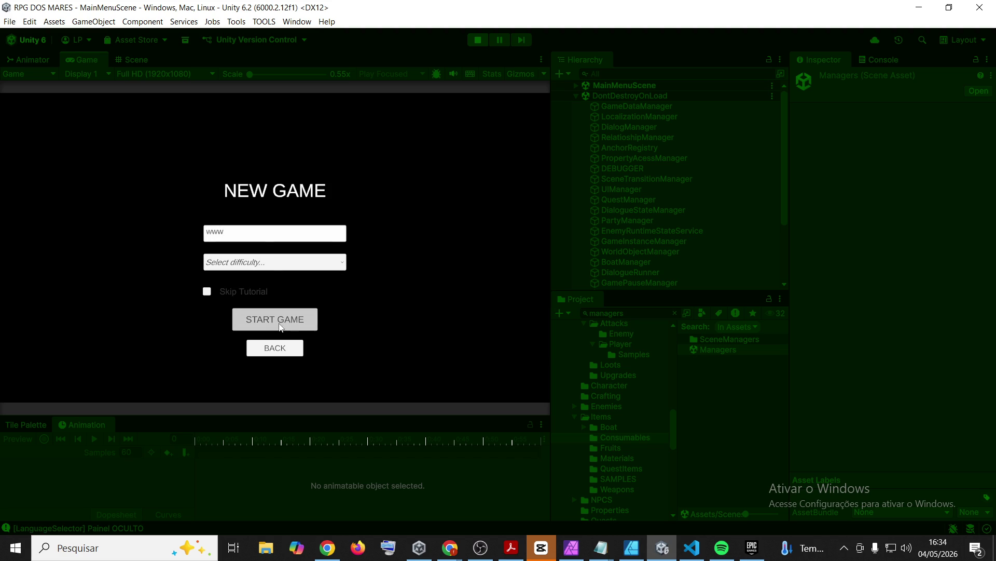
left_click(254, 310)
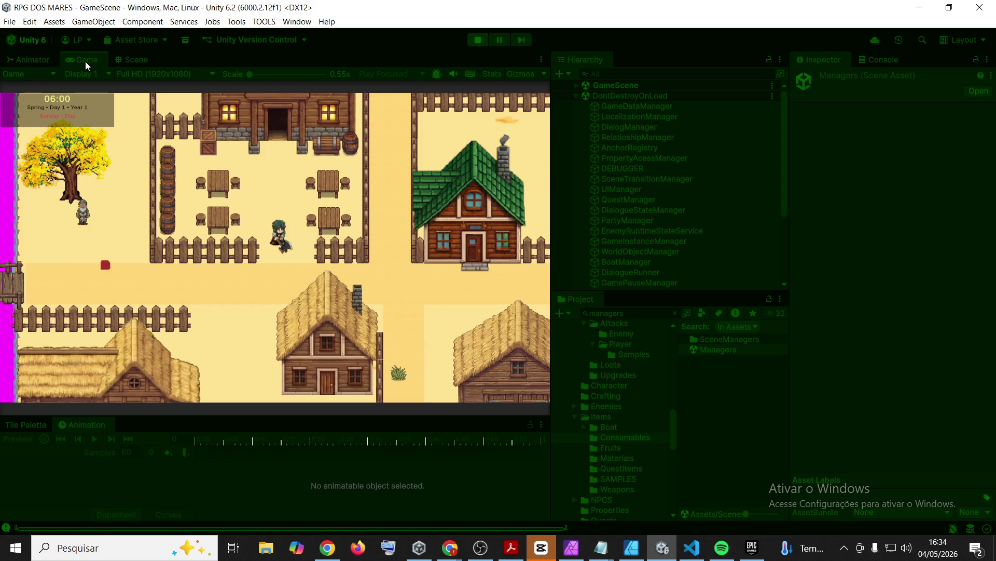
- Maximize the Game view and walk the player out of the tavern yard
double_click(85, 60)
key("s")
key("d")
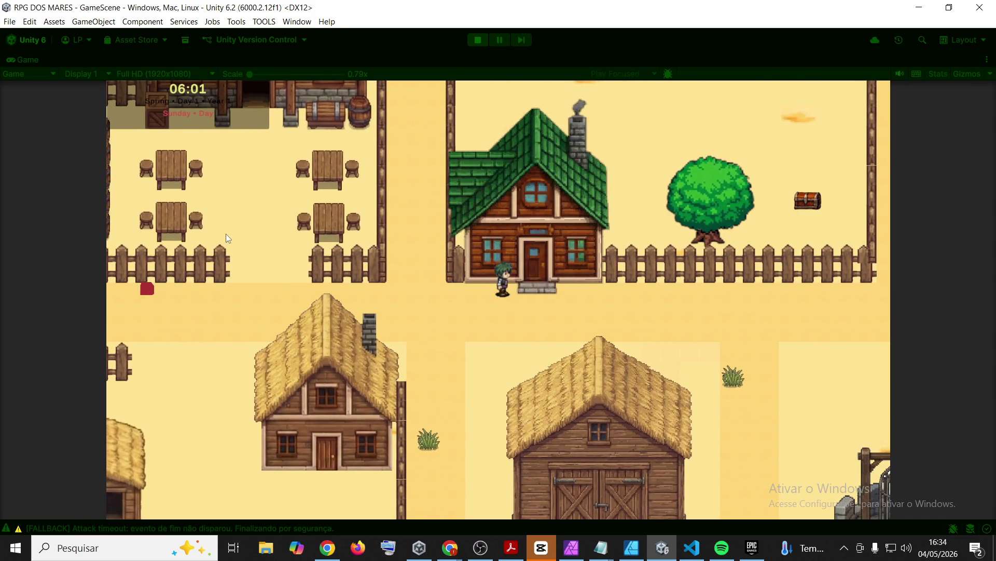
- Equip the Lumberjacks Axe in the MAIN HAND slot via the inventory, then close it
key("i")
mouse_move(155, 197)
left_mouse_down()
mouse_move(202, 201)
mouse_move(414, 273)
mouse_move(457, 334)
left_mouse_up()
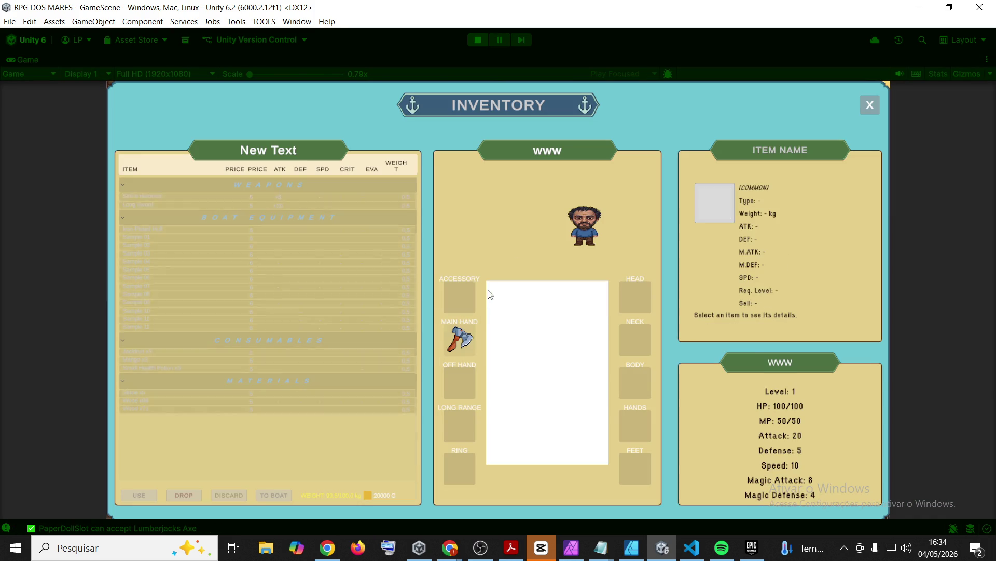
left_click(875, 107)
- Walk the player right and back left, then restore the normal editor layout
key("d")
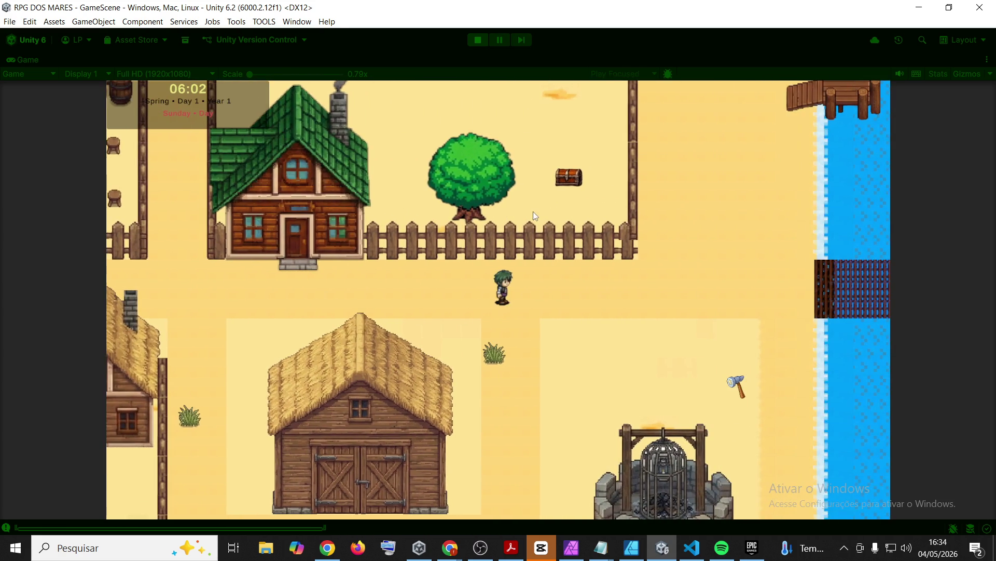
key("d")
key("a")
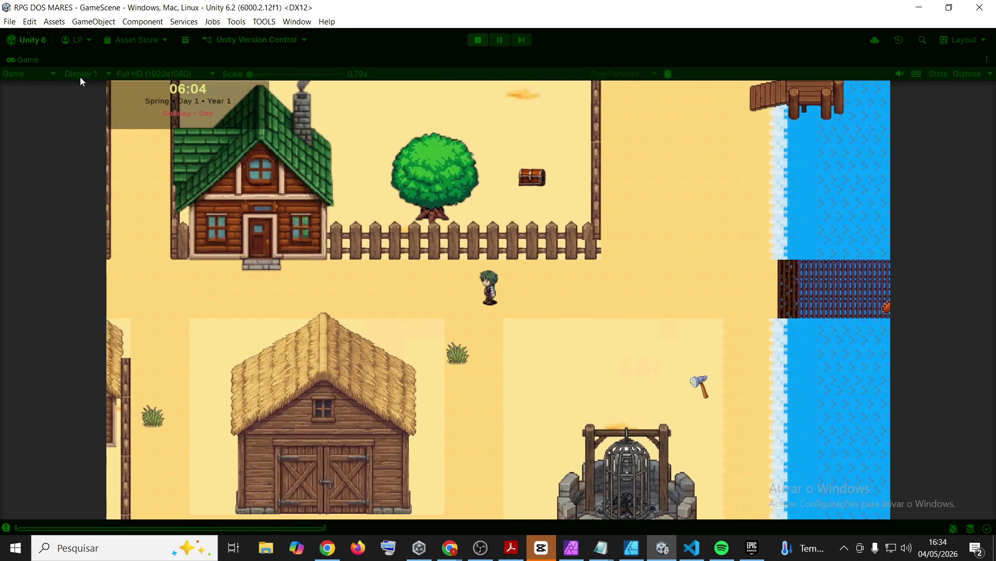
double_click(29, 61)
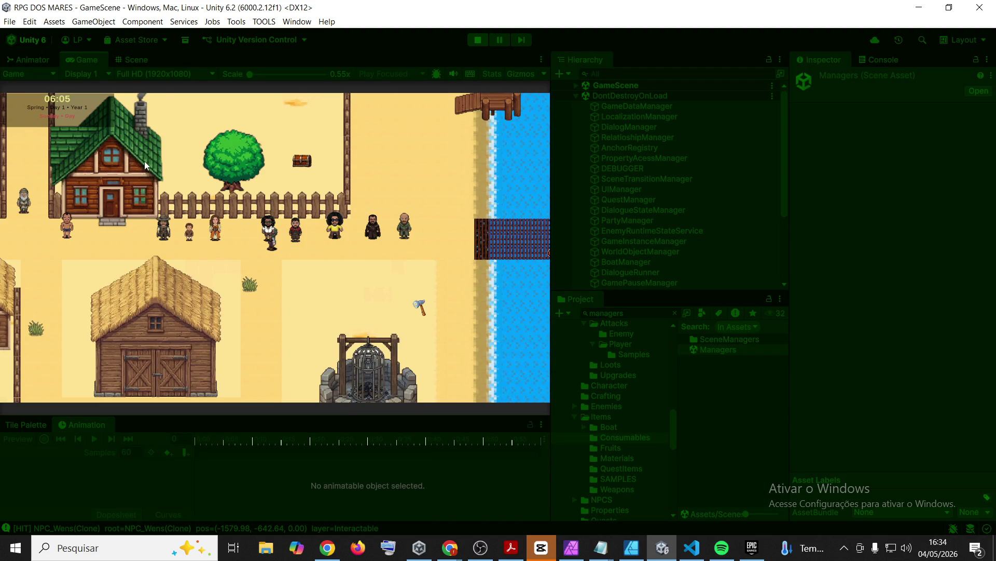
- Show the Console and clear its log
left_click(876, 61)
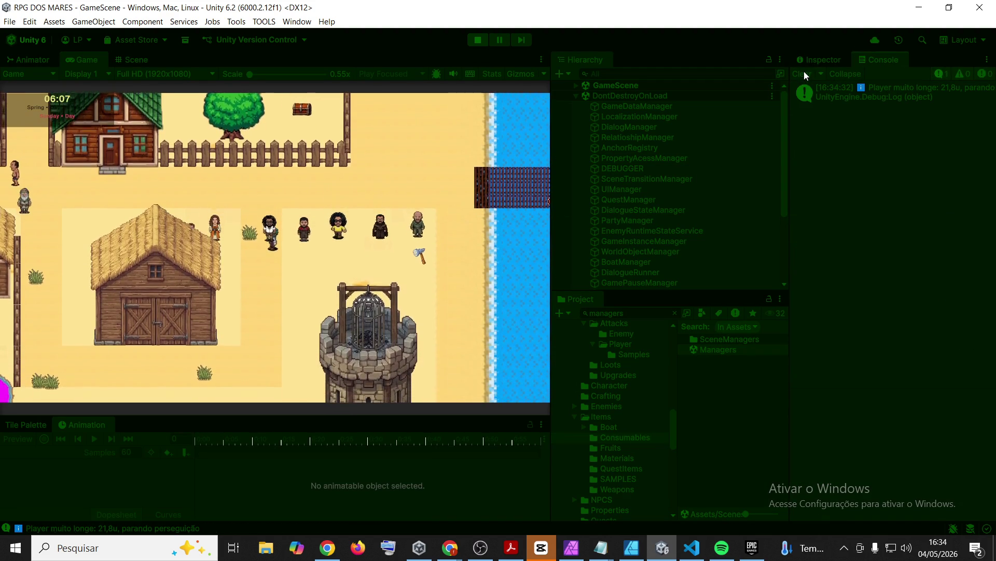
left_click(805, 74)
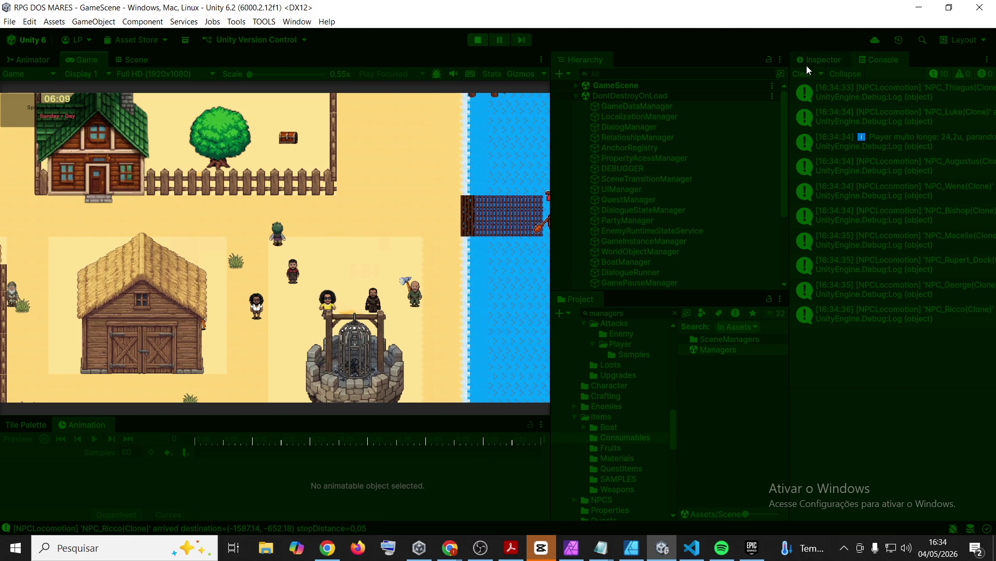
left_click(806, 73)
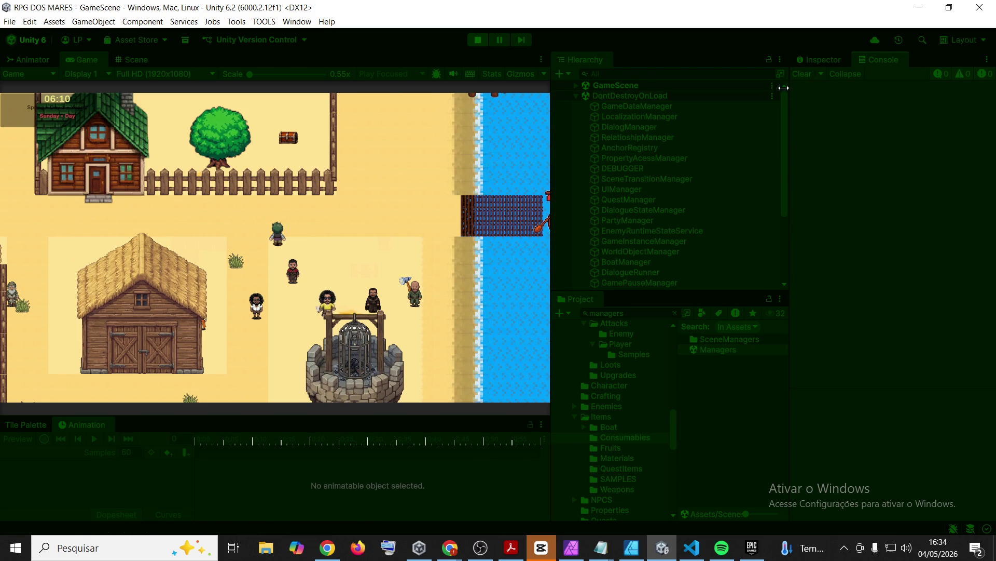
- Select DEBUGGER, collapse its Realtime Land Combat Audit component, then clear the Console again
left_click(637, 168)
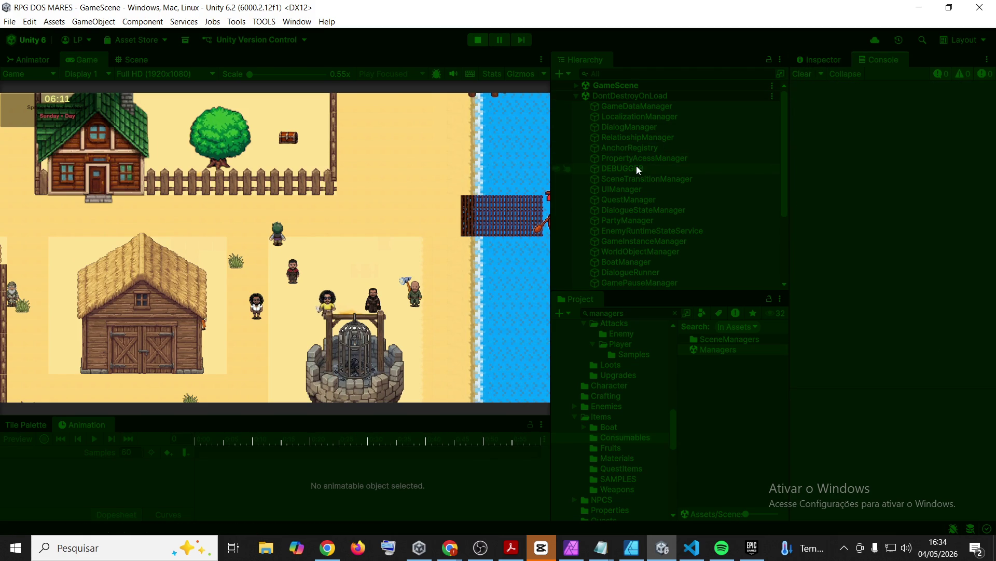
left_click(840, 56)
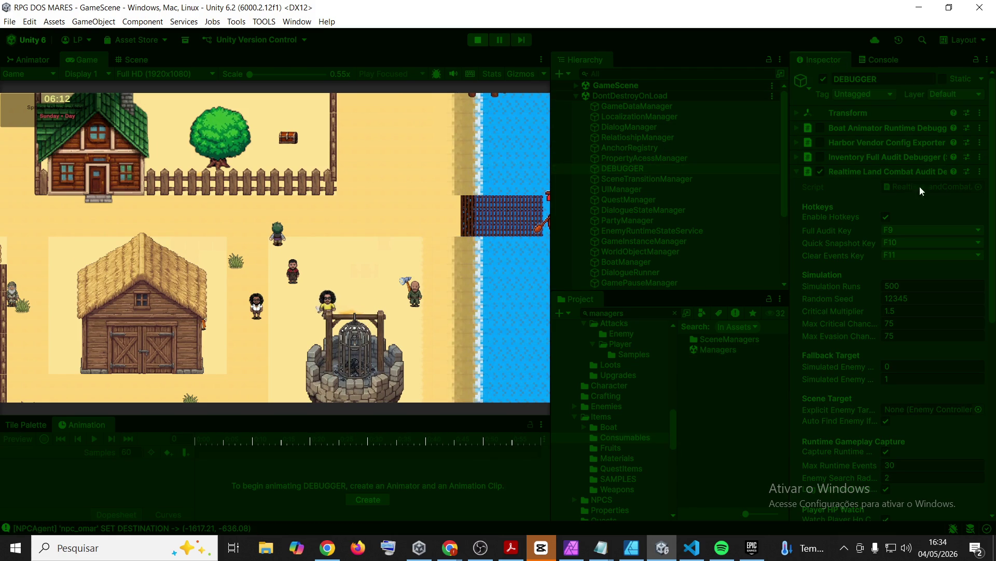
left_click(979, 174)
left_click(846, 175)
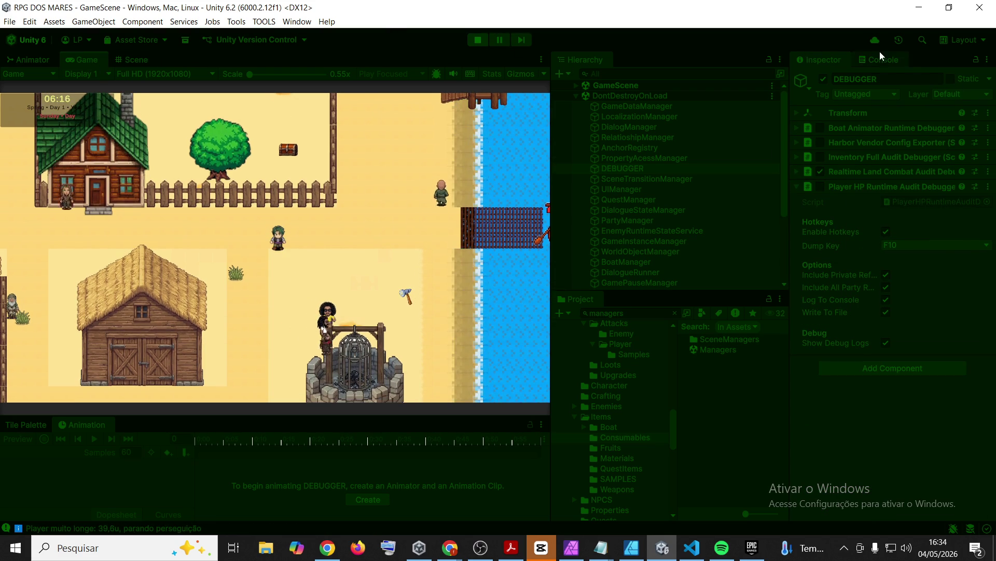
left_click(880, 54)
left_click(805, 73)
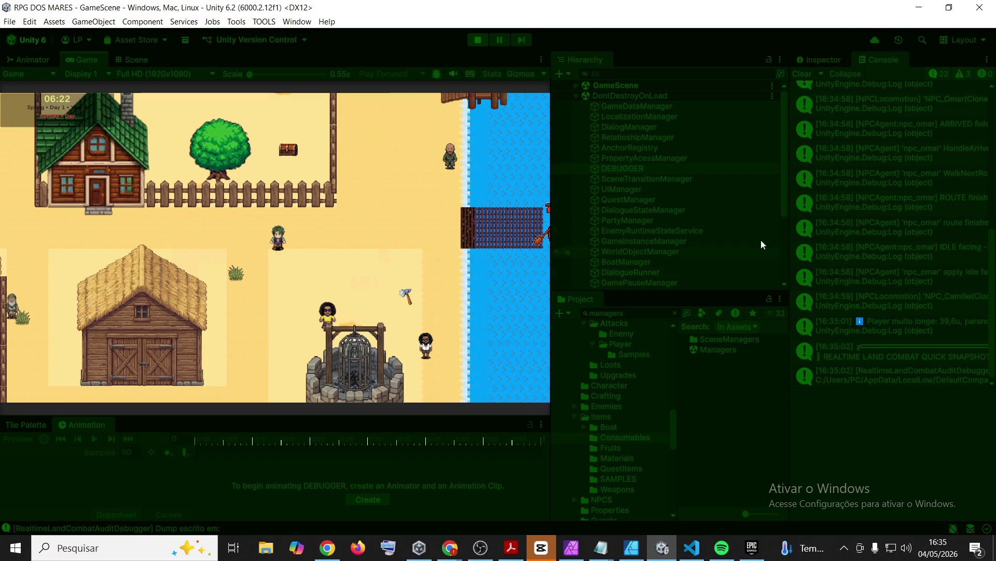
- Read the combat audit dump and quick snapshot entries, then clear the Console
left_click(894, 350)
left_click(900, 298)
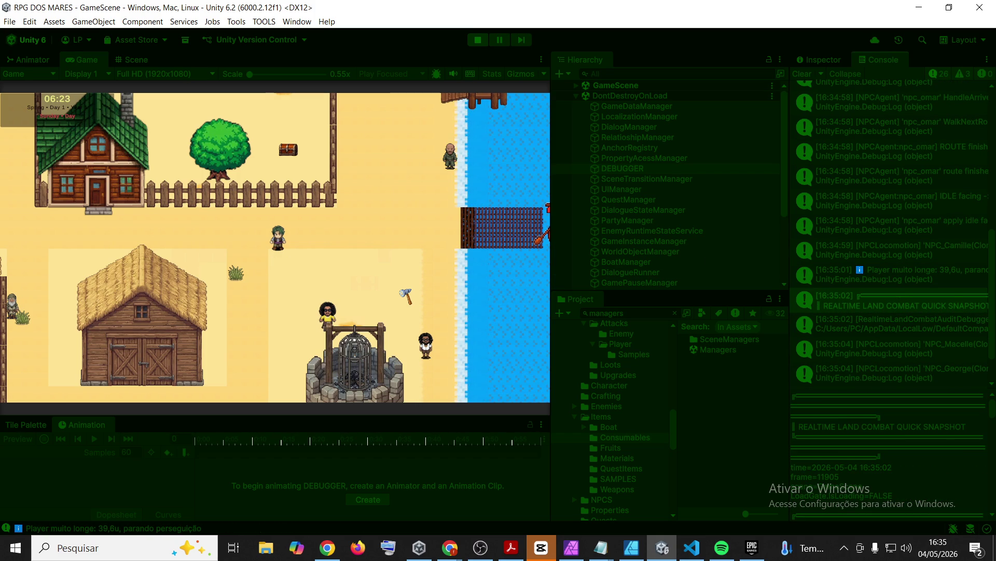
key("alt+Tab")
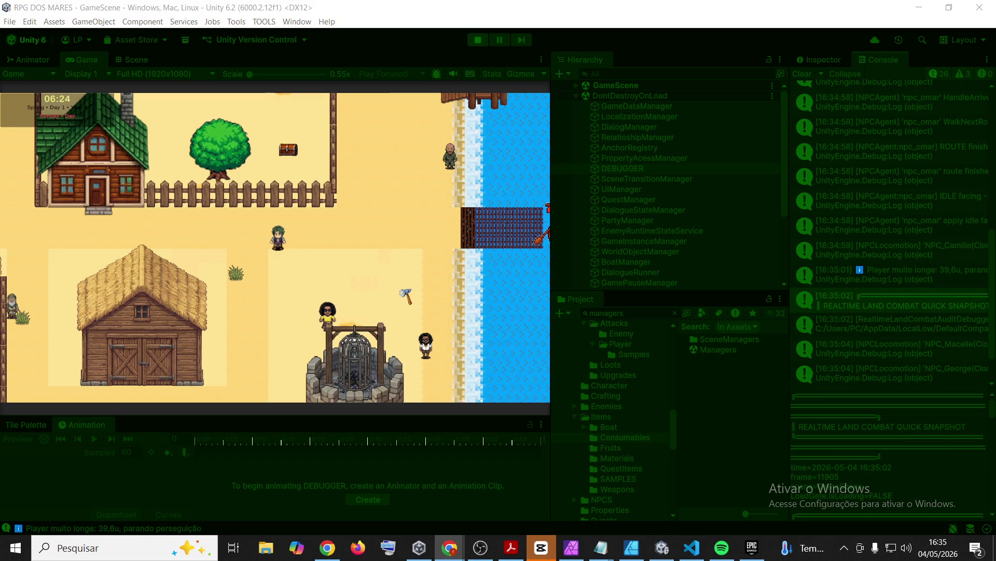
left_click(801, 76)
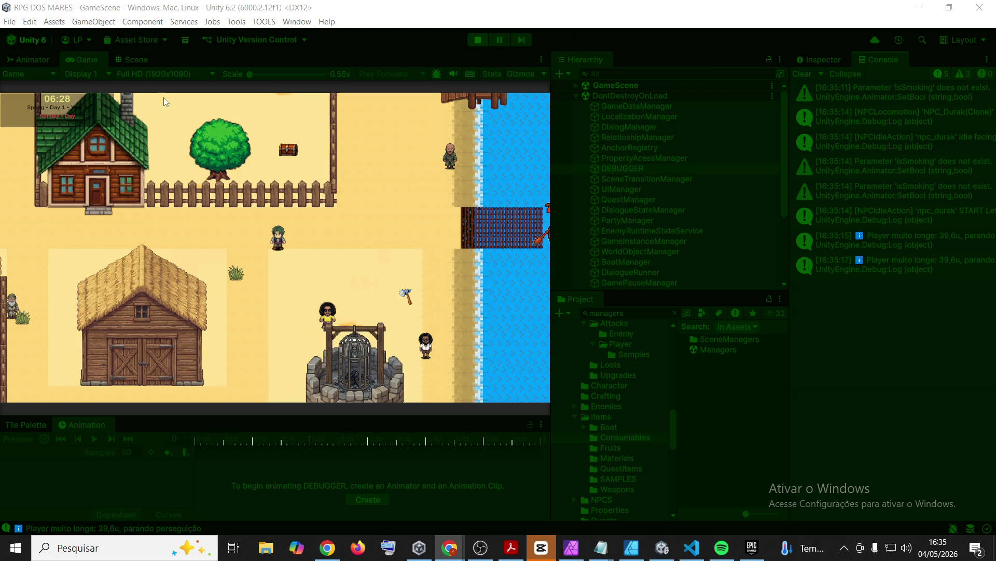
left_click(75, 55)
- Walk the player left and then right through the village
key("a")
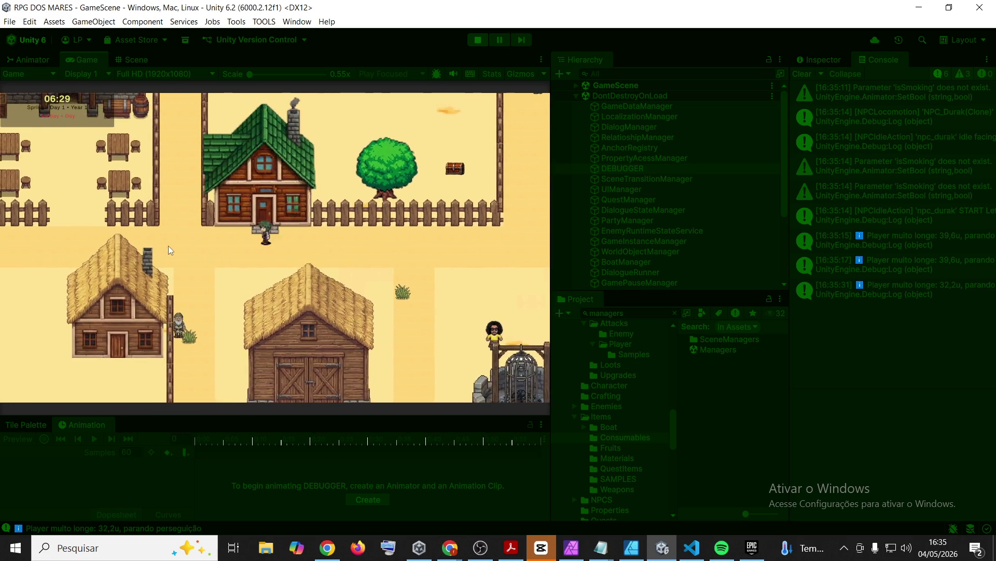
key("a")
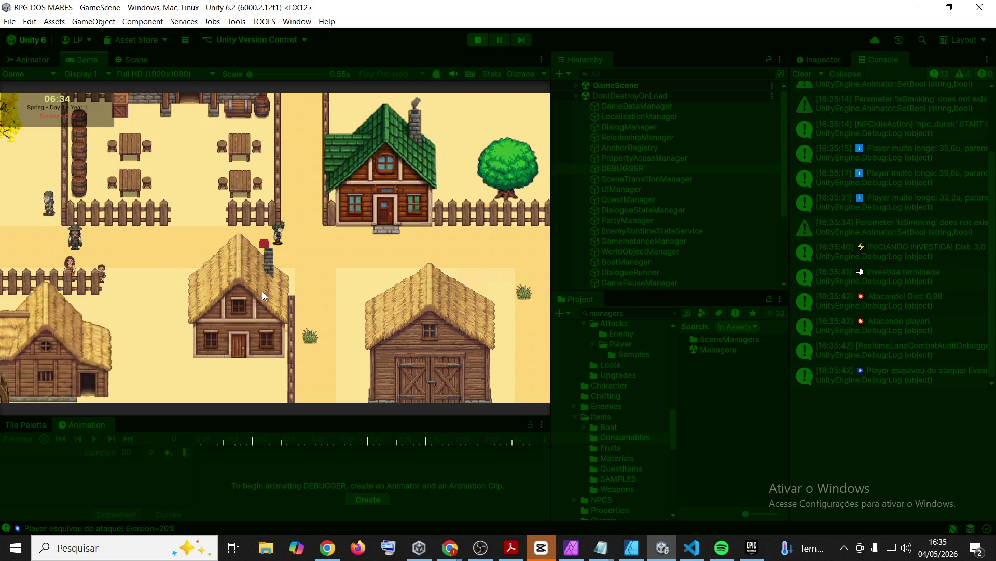
key("a")
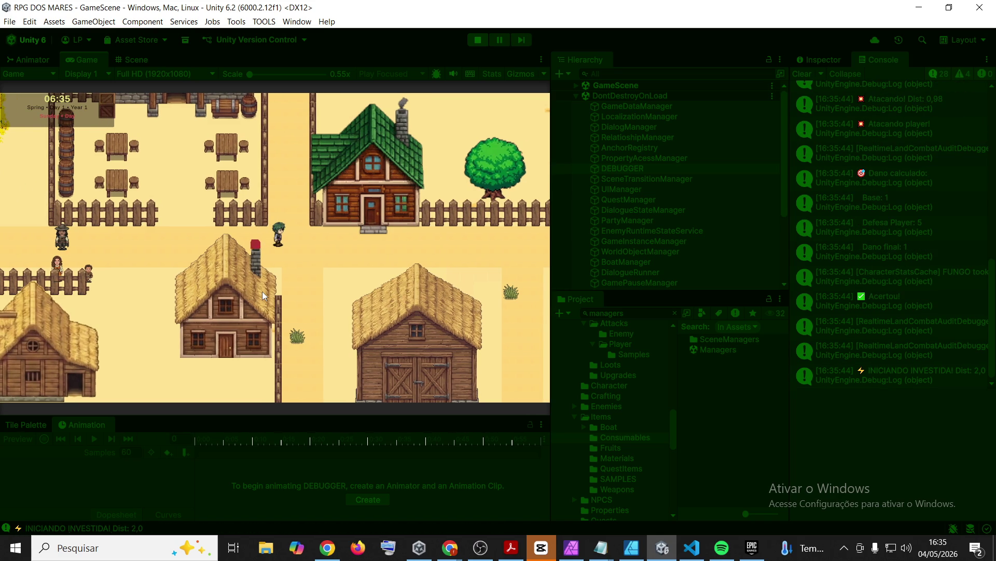
key("d")
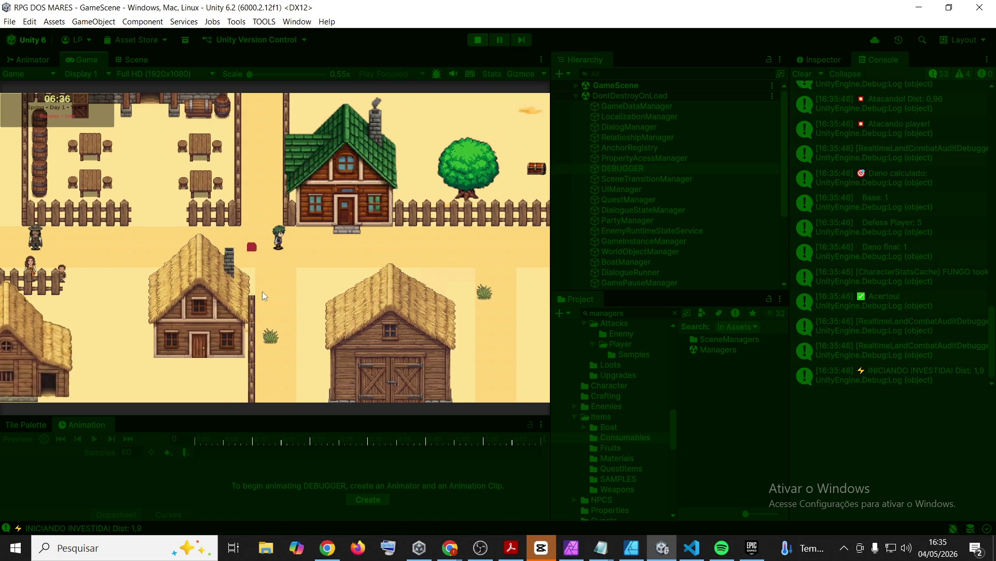
key("d")
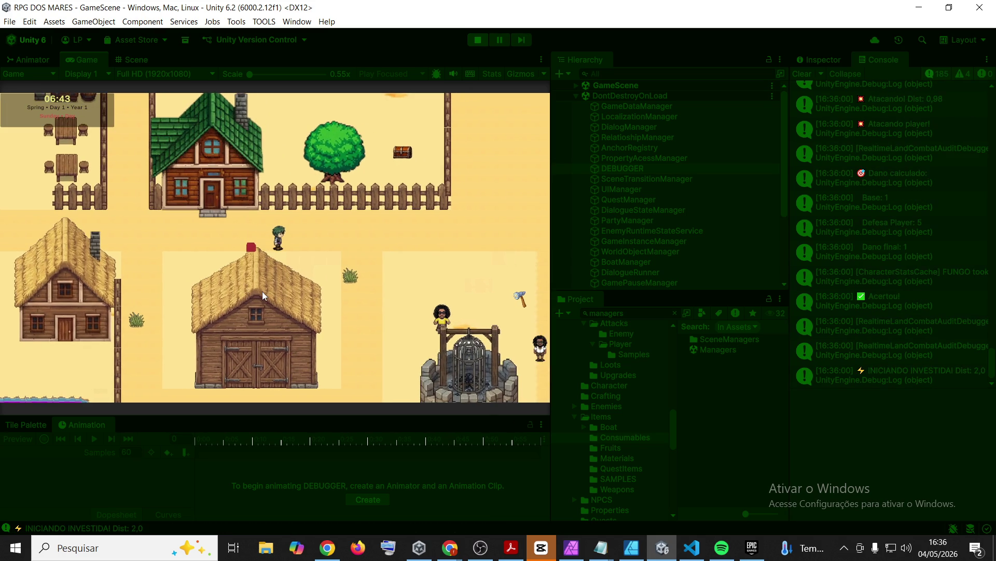
- Toggle the inventory, walk toward the docks, well and barns, then view the snapshot details
key("i")
key("i")
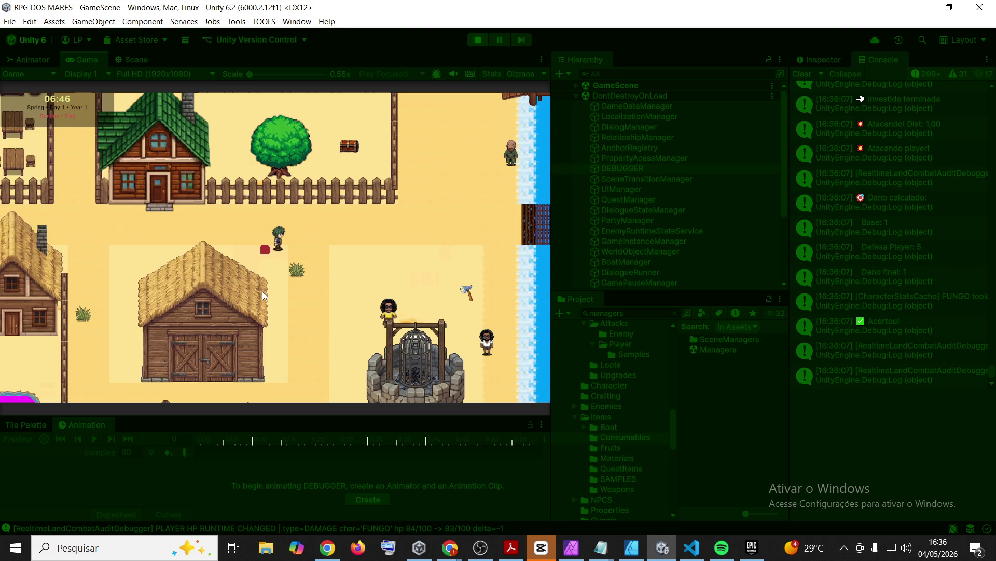
key("i")
key("i")
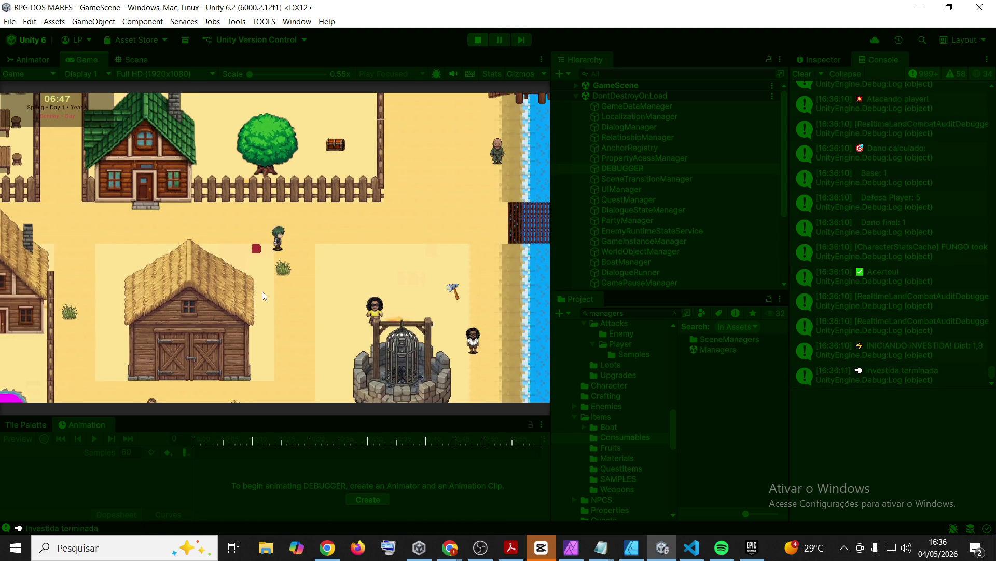
key("w+d")
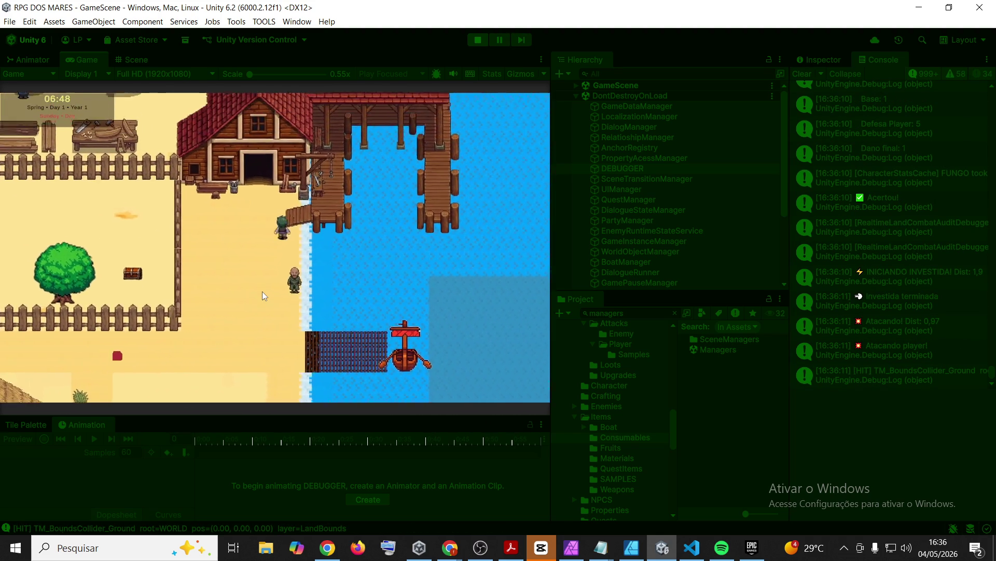
key("s+a")
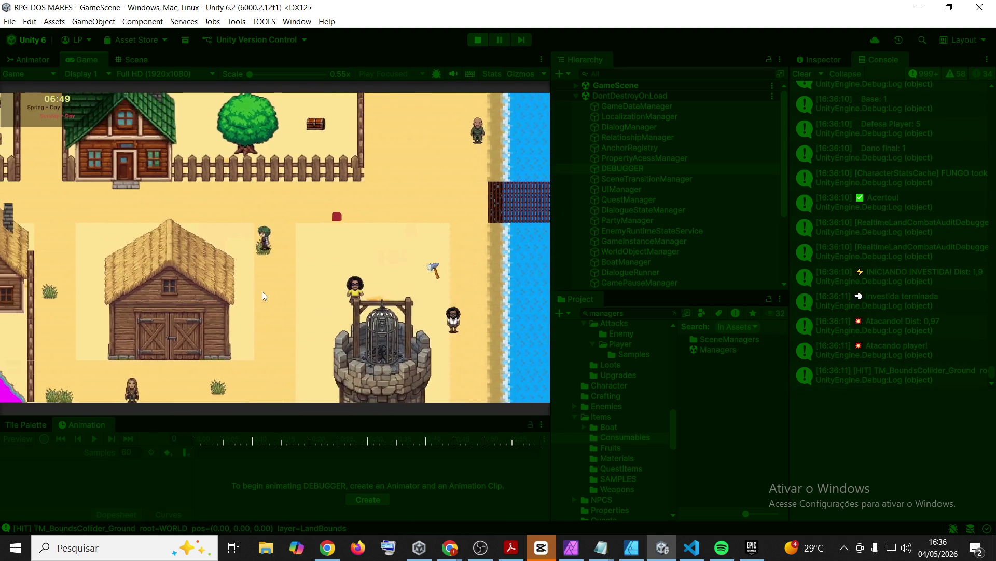
key("w+a")
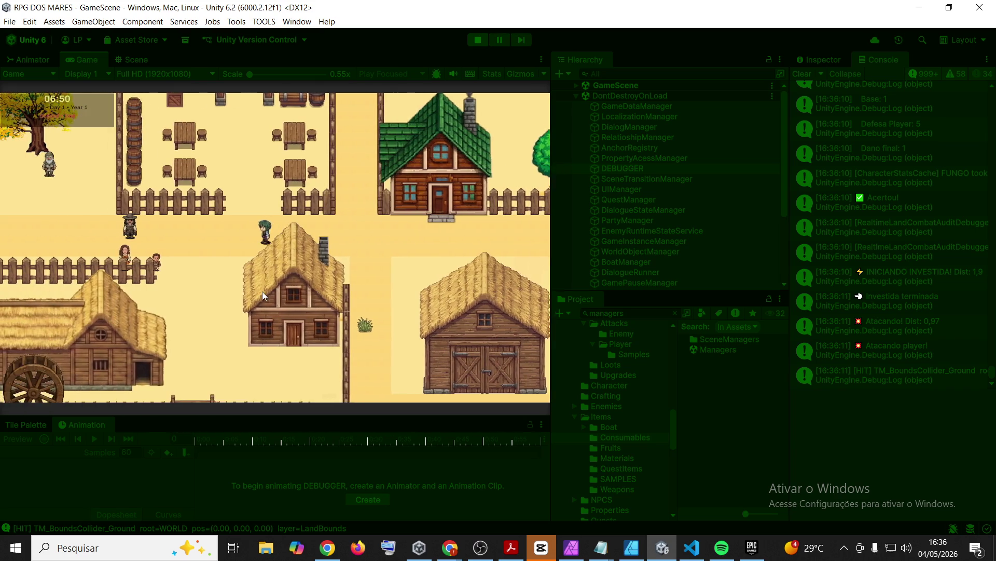
key("a")
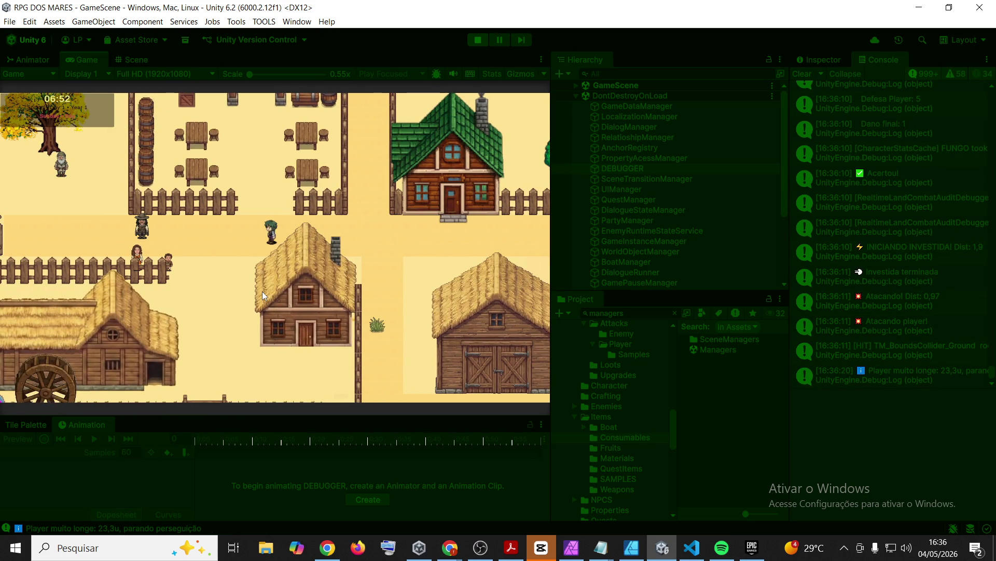
left_click(908, 353)
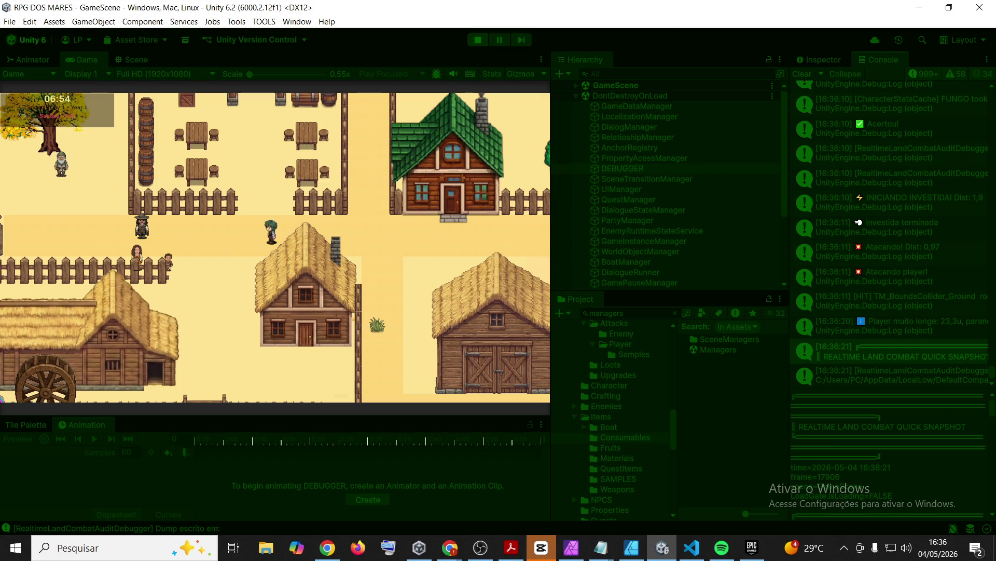
- Check the browser windows, then return to the Unity editor
key("alt+Tab")
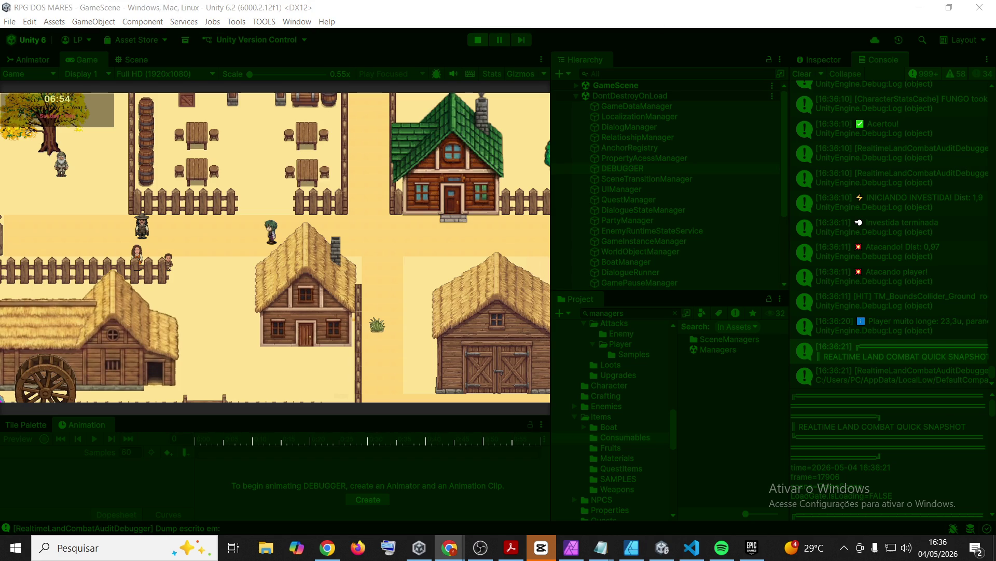
key("alt+Tab")
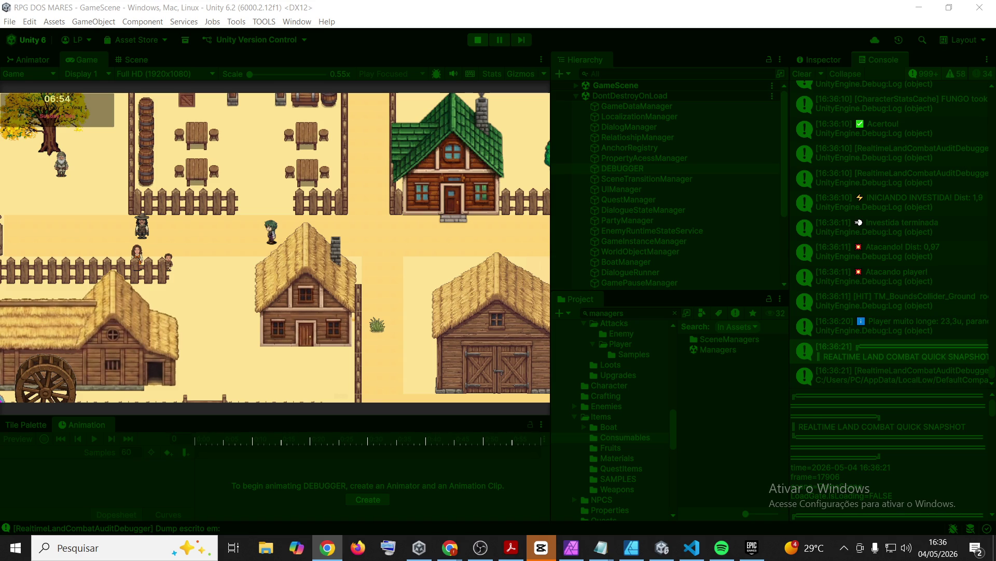
left_click(79, 63)
- Walk the player west to the bridge, clear the Console, and view the new snapshot
key("d")
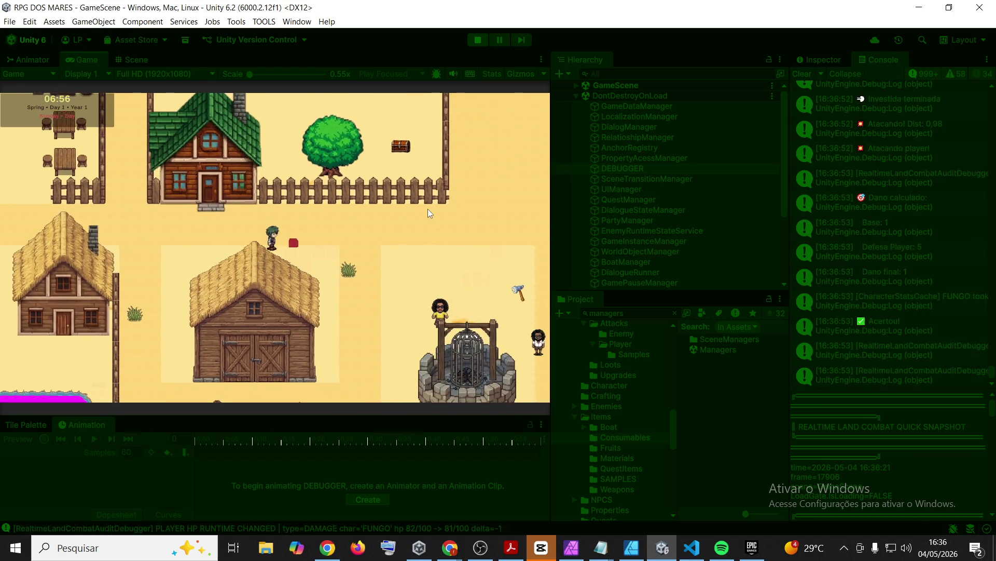
key("a")
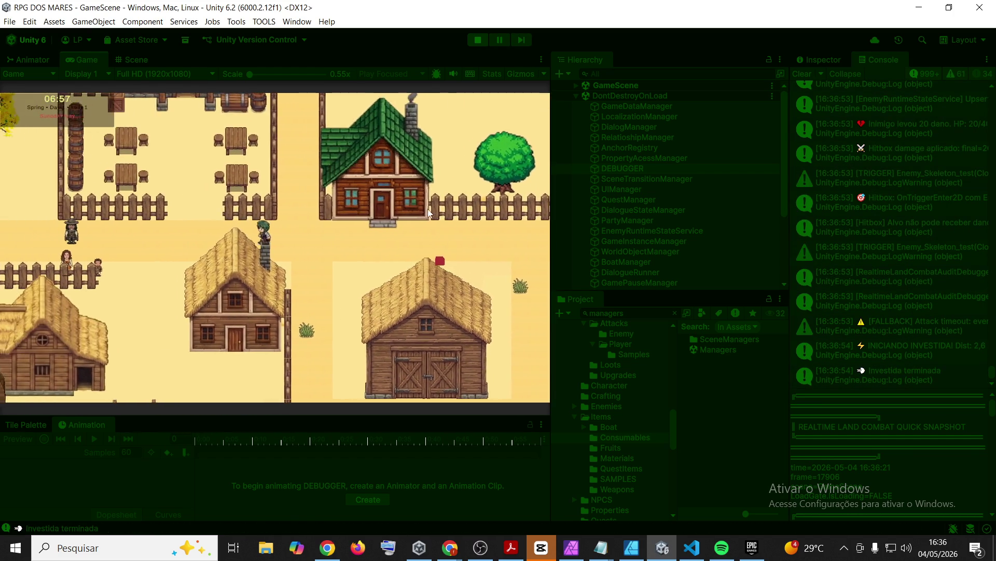
key("a")
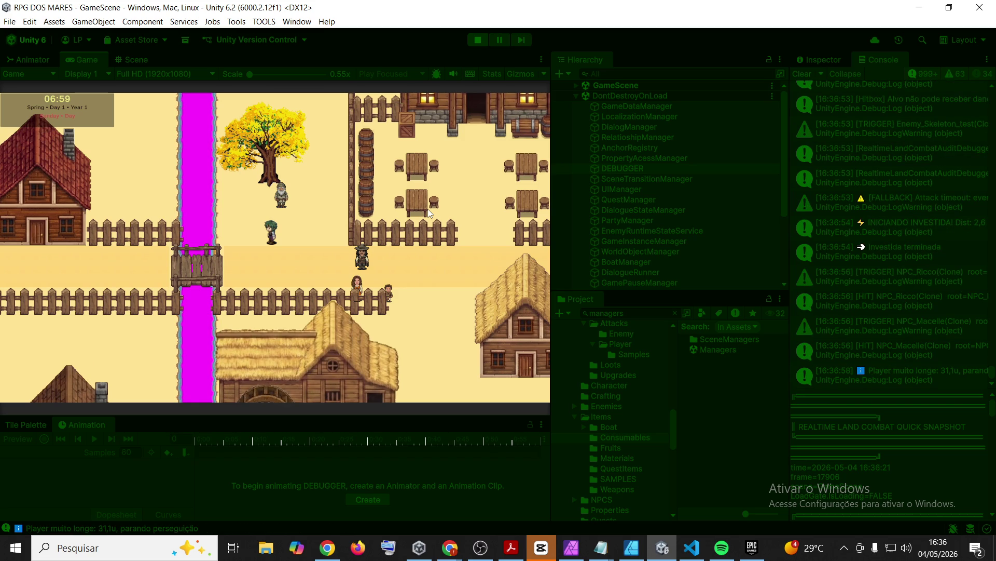
left_click(801, 74)
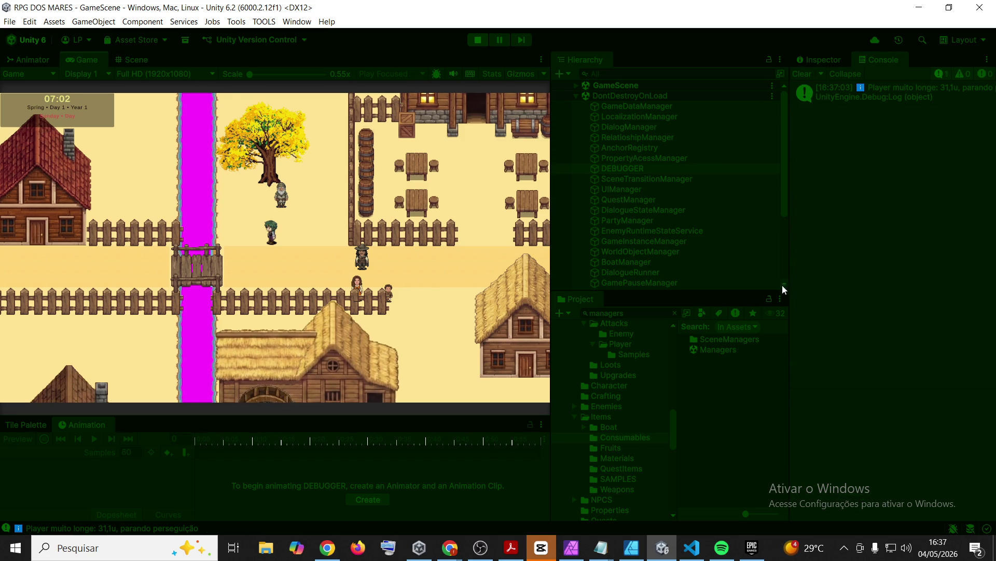
left_click(896, 127)
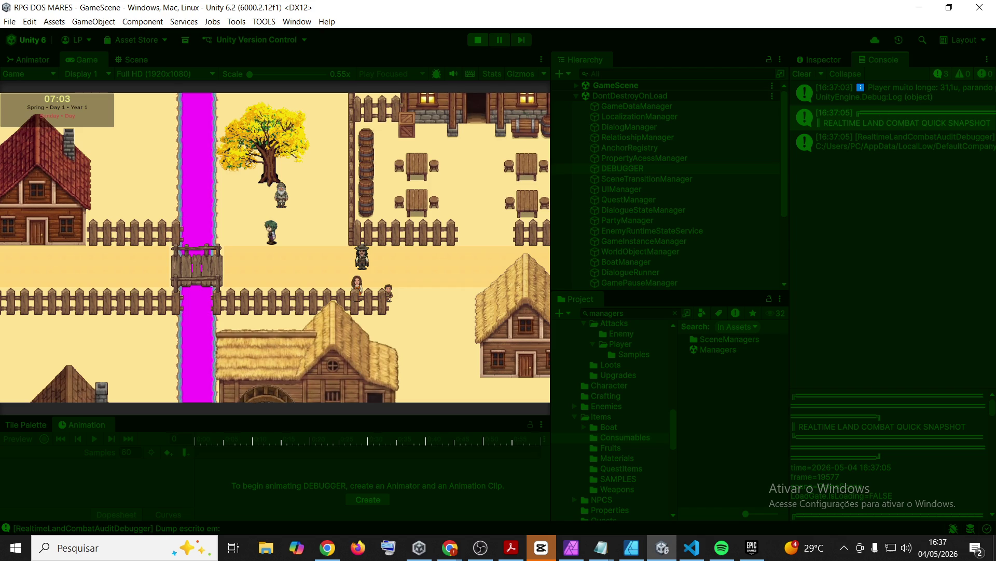
- Save the game to slot 1 from the F5 Save/Load panel and stop Play mode
key("alt+Tab")
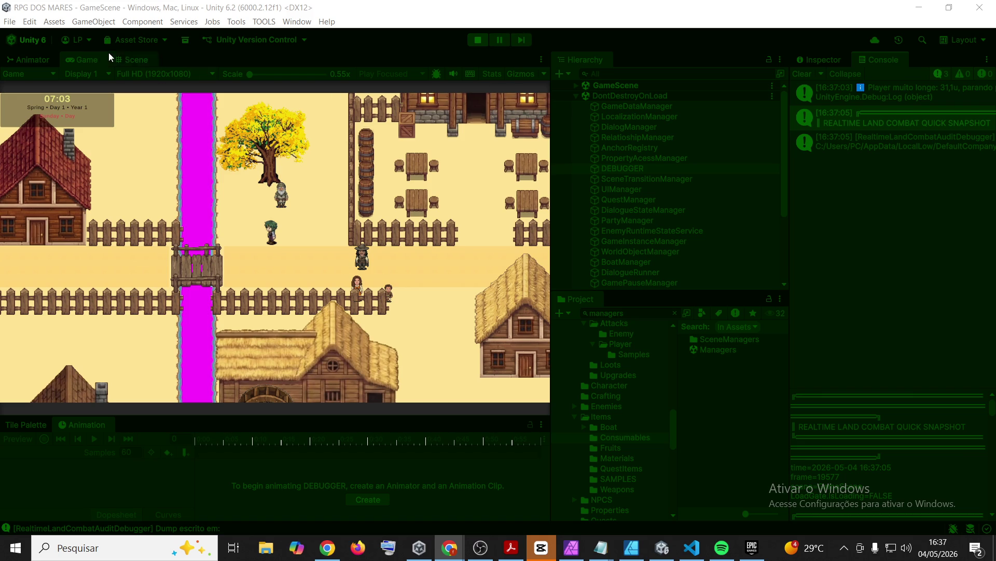
left_click(83, 64)
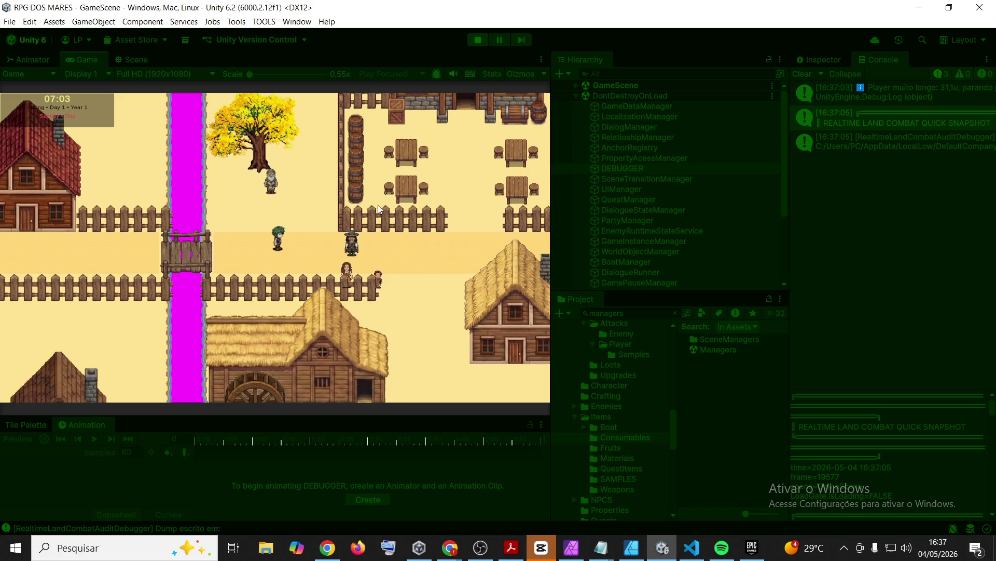
key("F5")
left_click(227, 385)
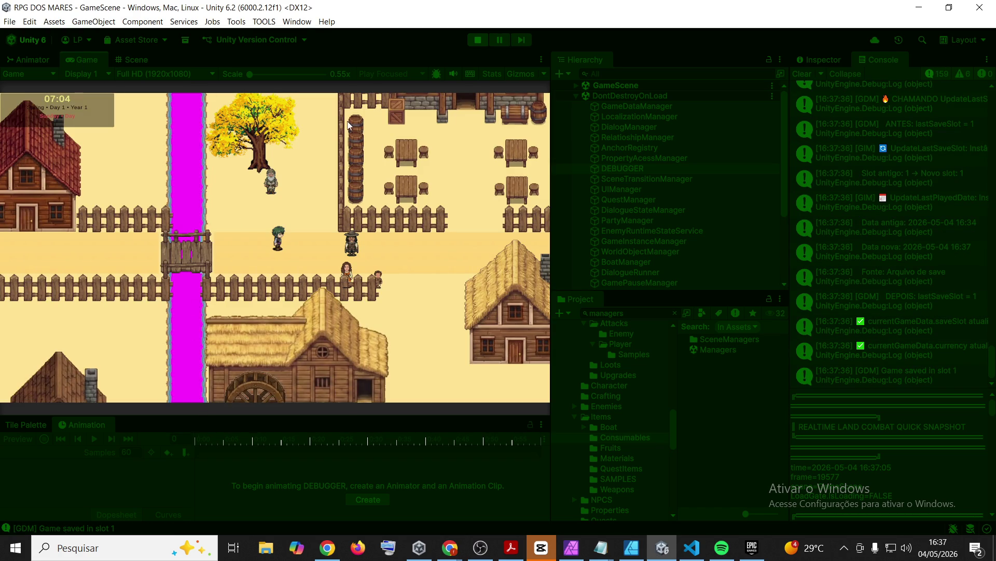
left_click(471, 38)
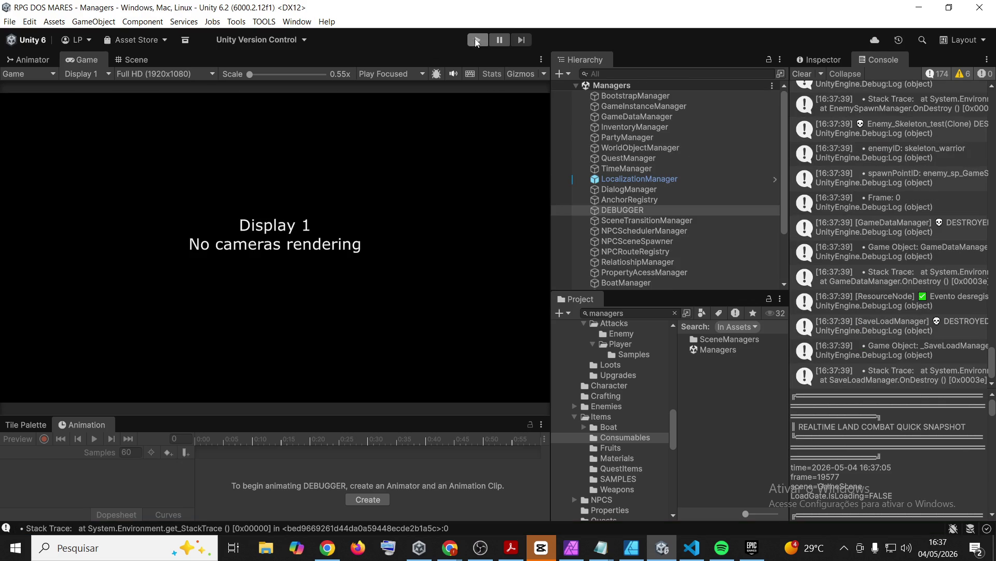
- Press Play and choose CONTINUE to load the saved game into GameScene
left_click(477, 40)
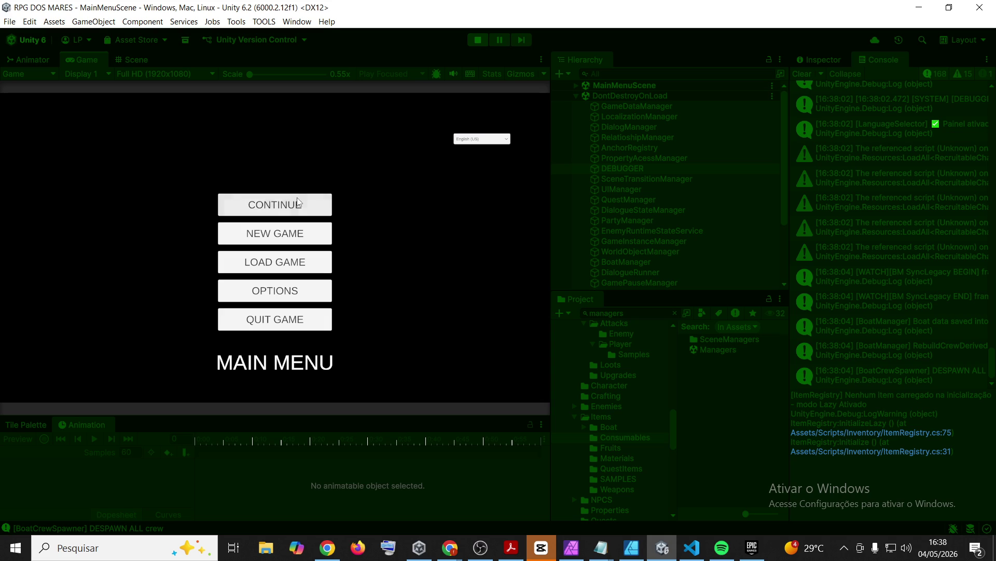
left_click(299, 203)
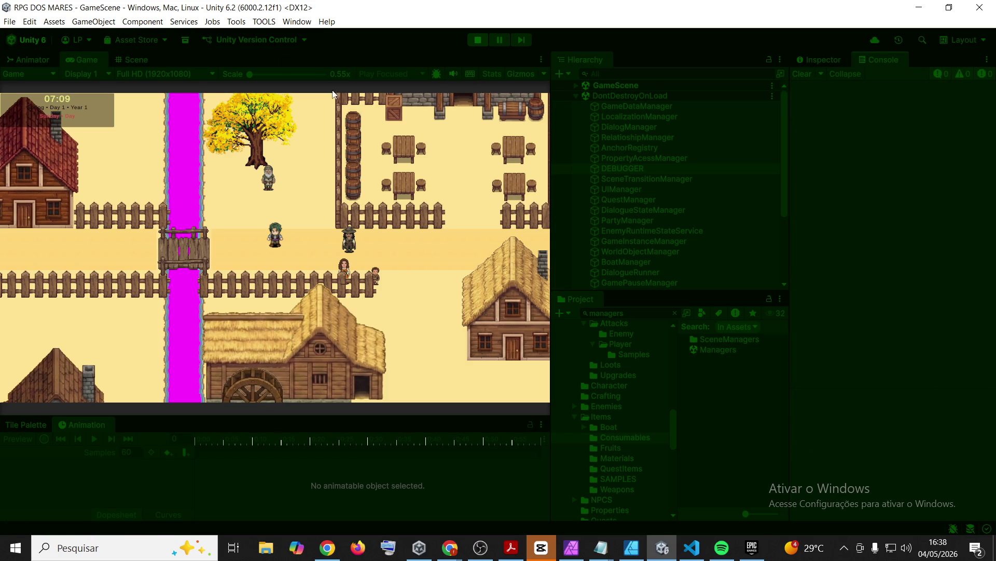
- Walk the player east from the bridge, swing the axe once, and clear the Console
left_click(921, 99)
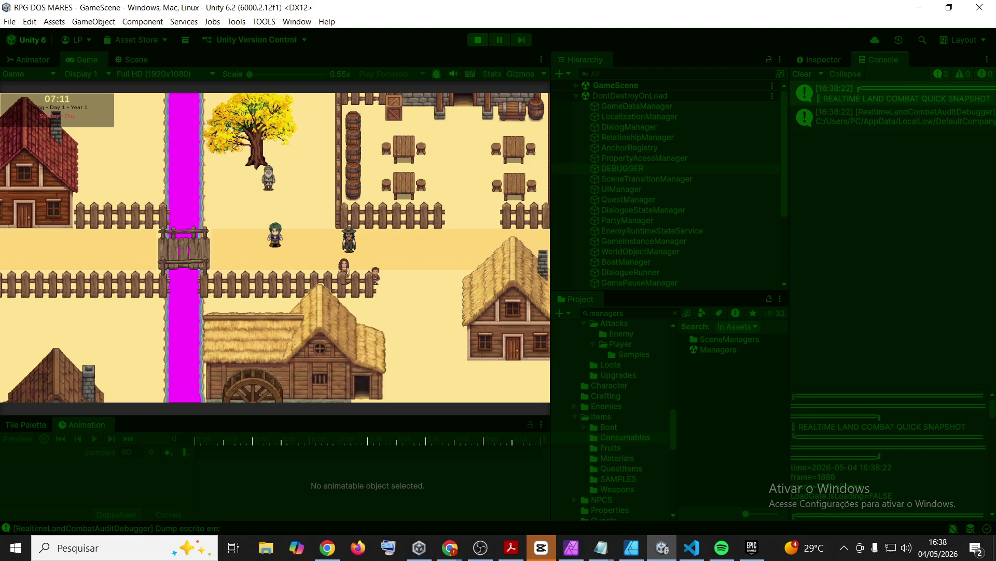
key("alt+Tab")
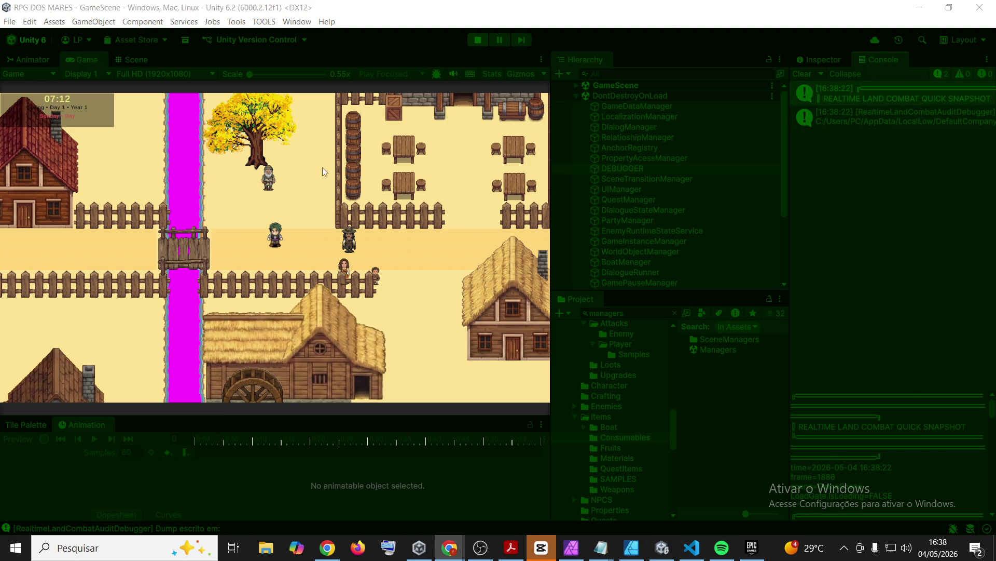
key("alt+Tab")
key("d")
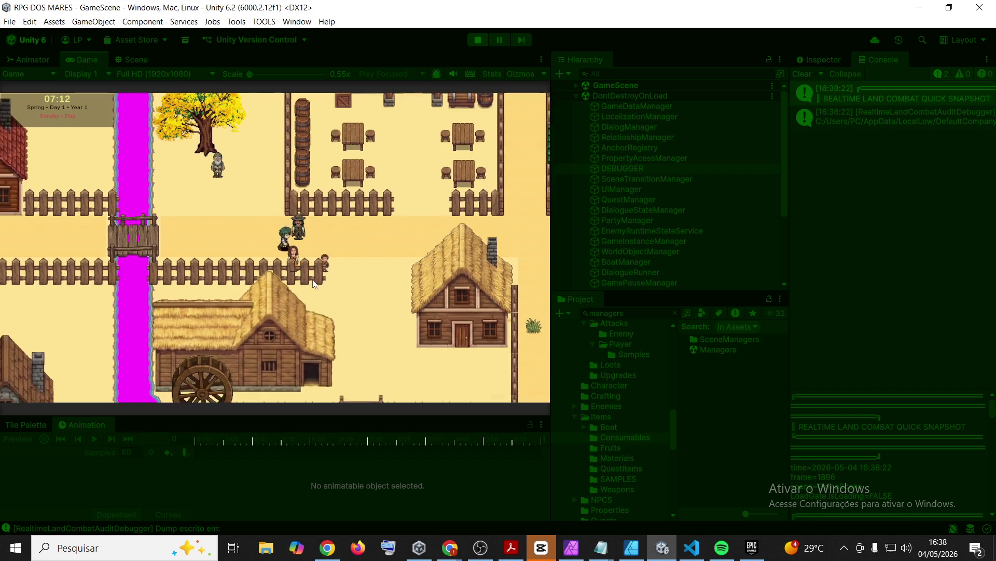
key("d")
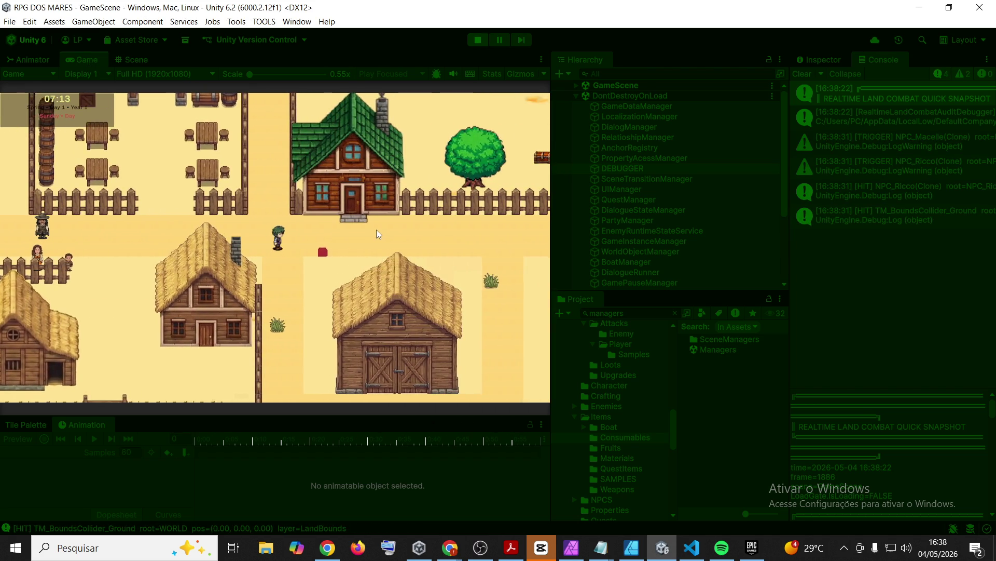
left_click(377, 234)
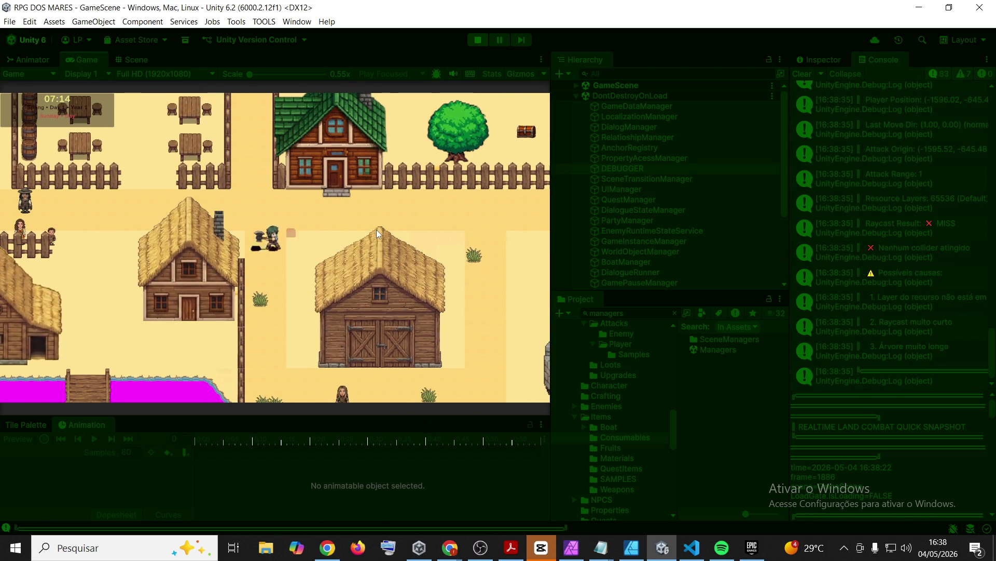
key("d")
left_click(803, 73)
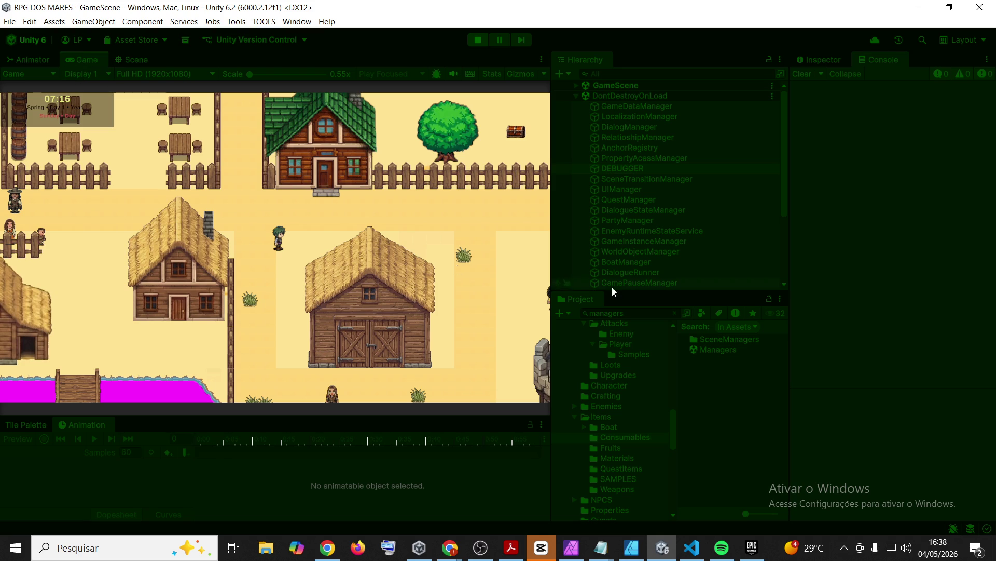
- Dump a combat quick snapshot with F9, then stop Play mode
key("F9")
key("alt+Tab")
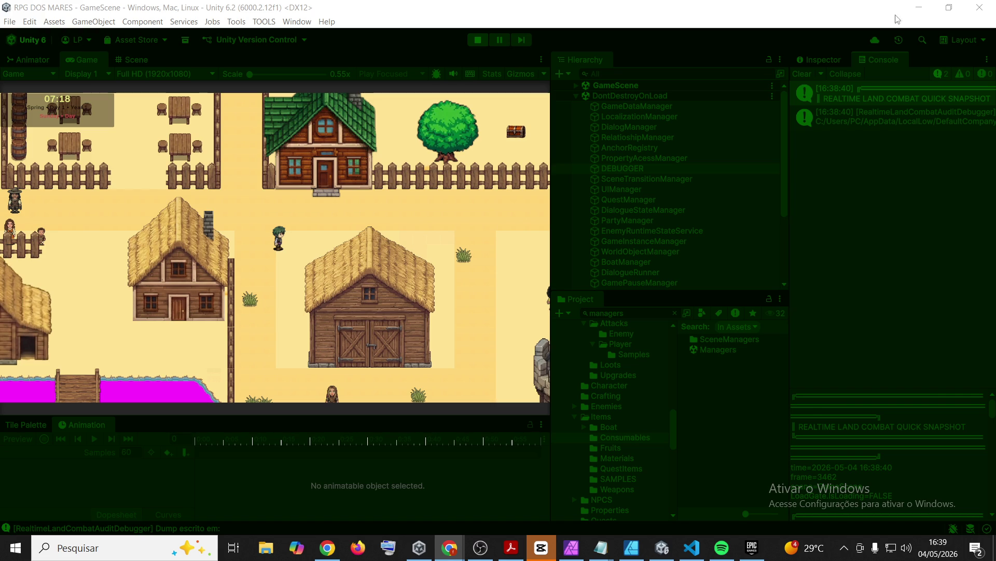
left_click(482, 41)
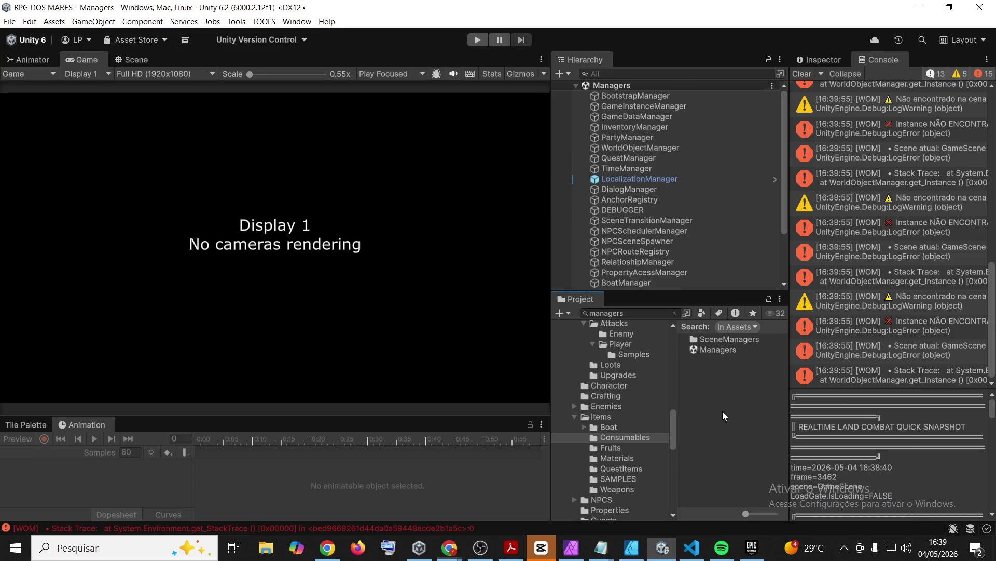
- Browse the Combat scripts' TurnBased and Shared subfolders in the Project window
scroll(646, 430, "up", 3)
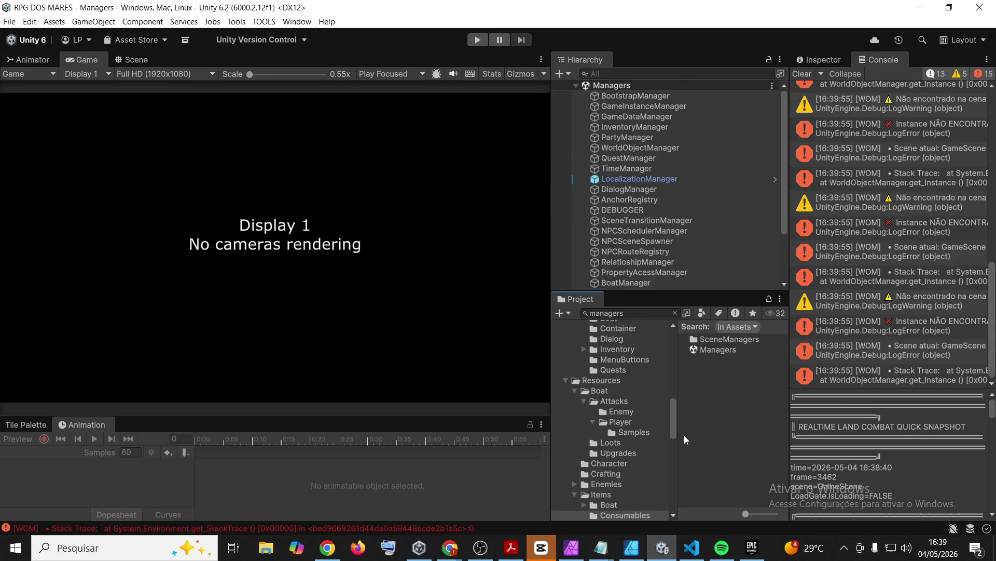
scroll(638, 448, "down", 10)
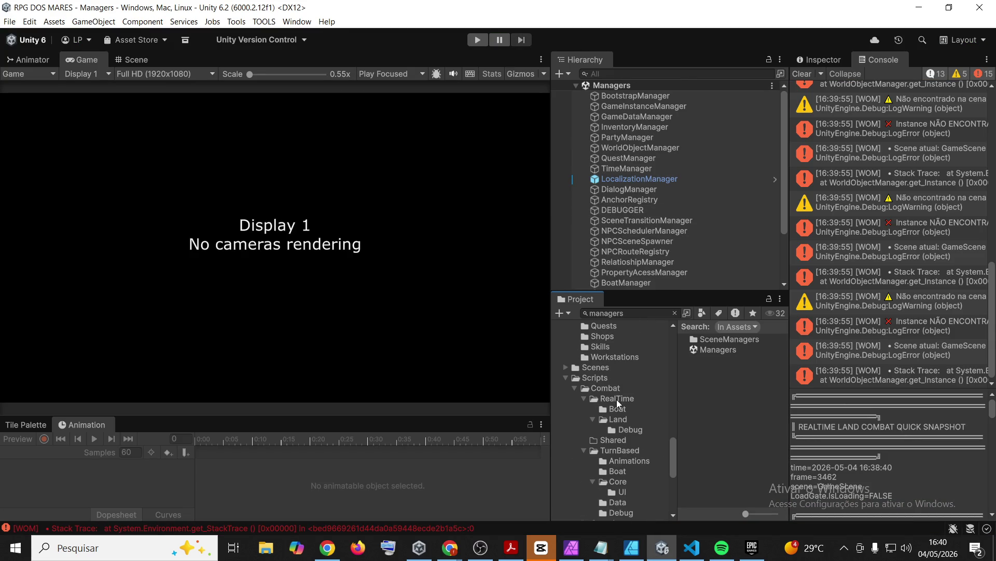
left_click(606, 392)
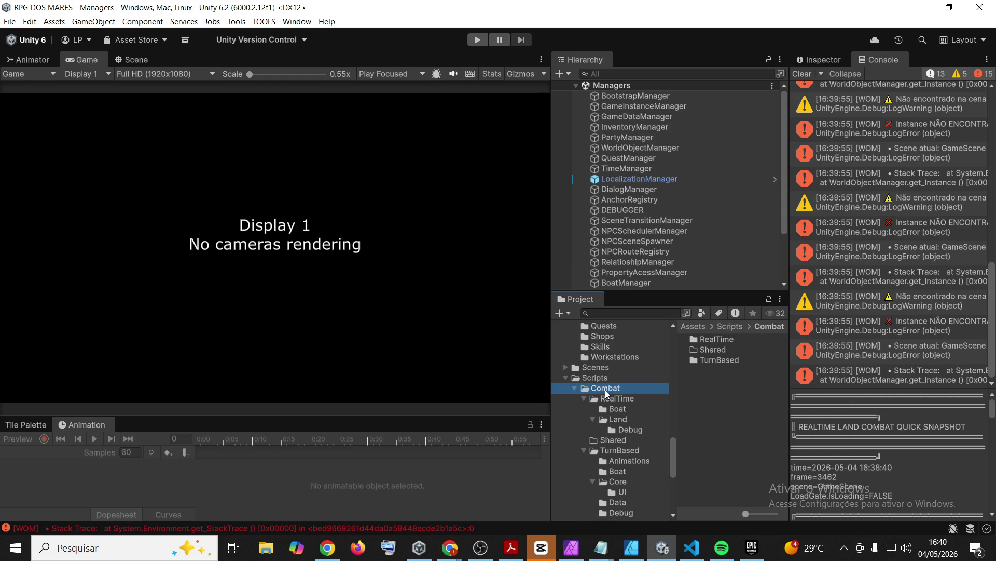
double_click(728, 361)
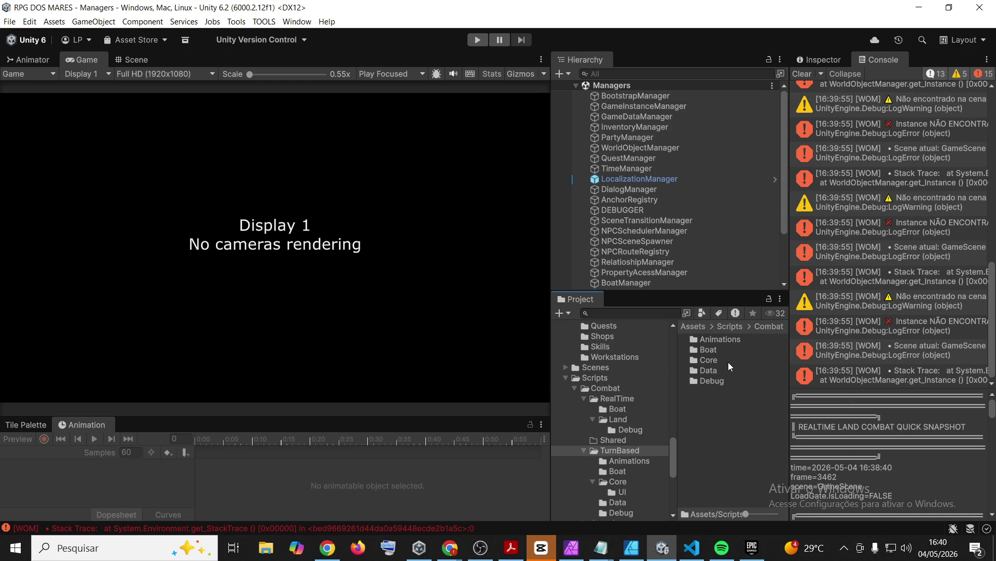
left_click(613, 390)
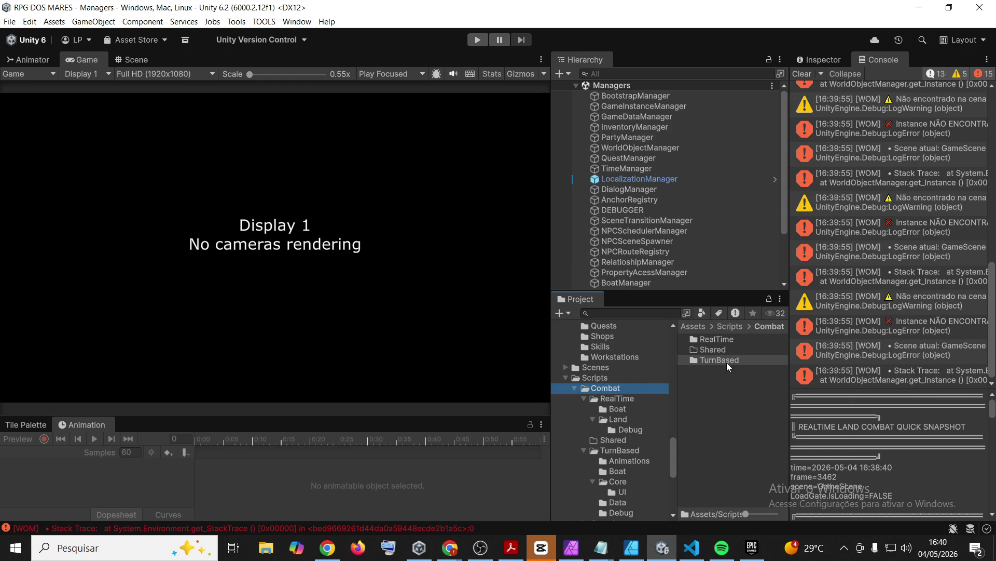
left_click(621, 440)
left_click(619, 389)
double_click(726, 358)
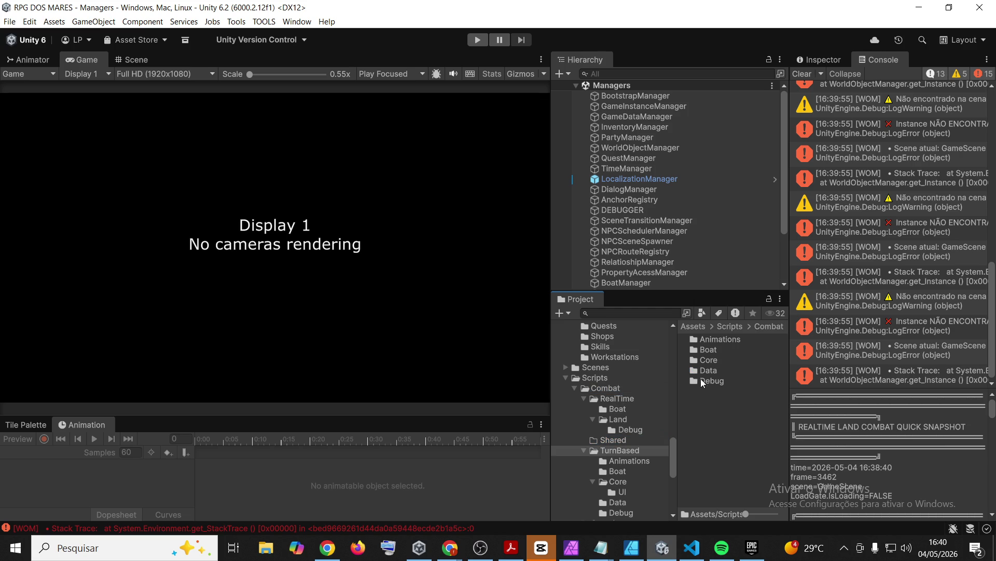
- Select the four turn-based animation scripts and drop them onto LocalizationManager
double_click(706, 339)
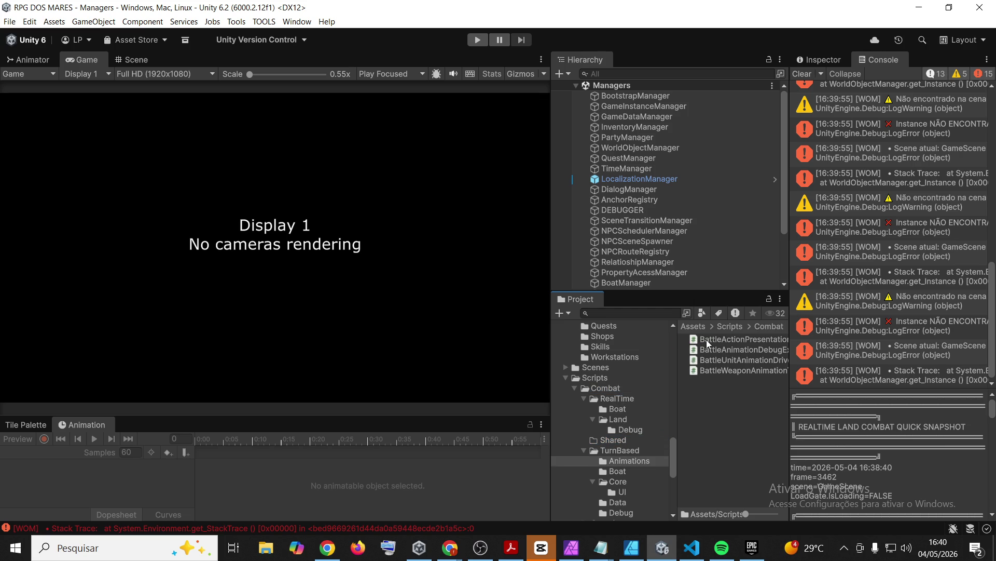
left_click(725, 371)
left_click(738, 340, "shift")
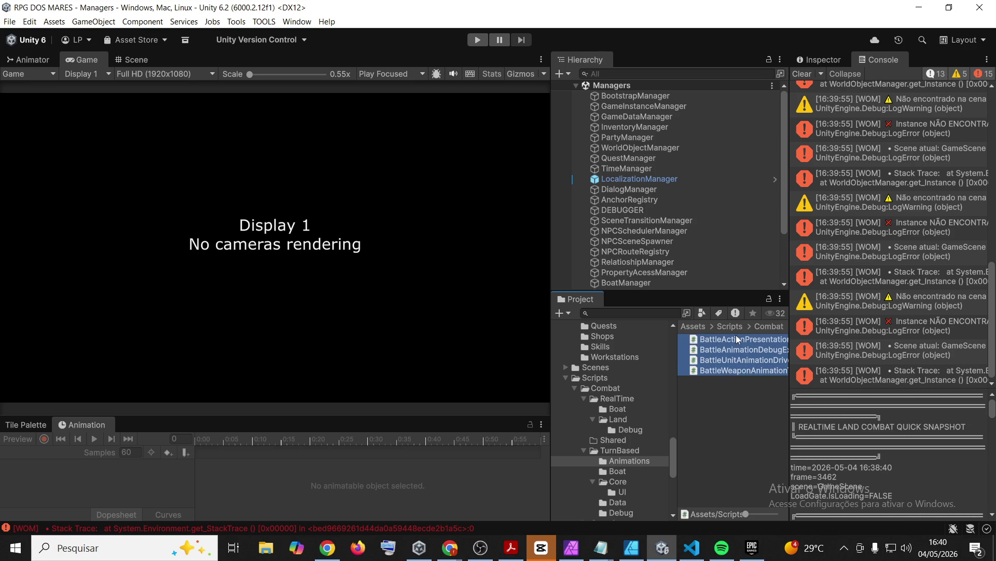
left_click_drag(738, 341, 640, 178)
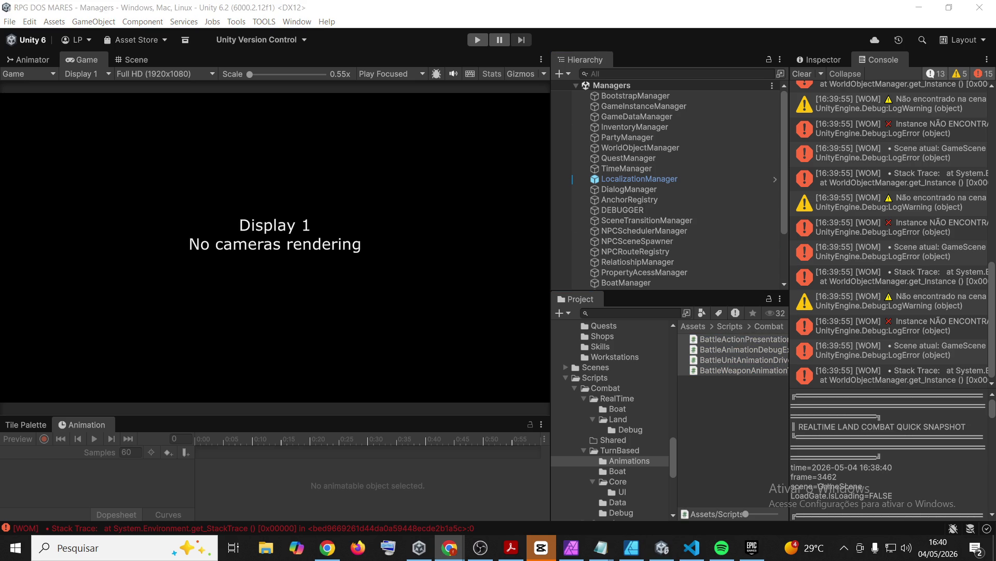
- Check the RealTime folder, then select every script in TurnBased/Core
left_click(732, 326)
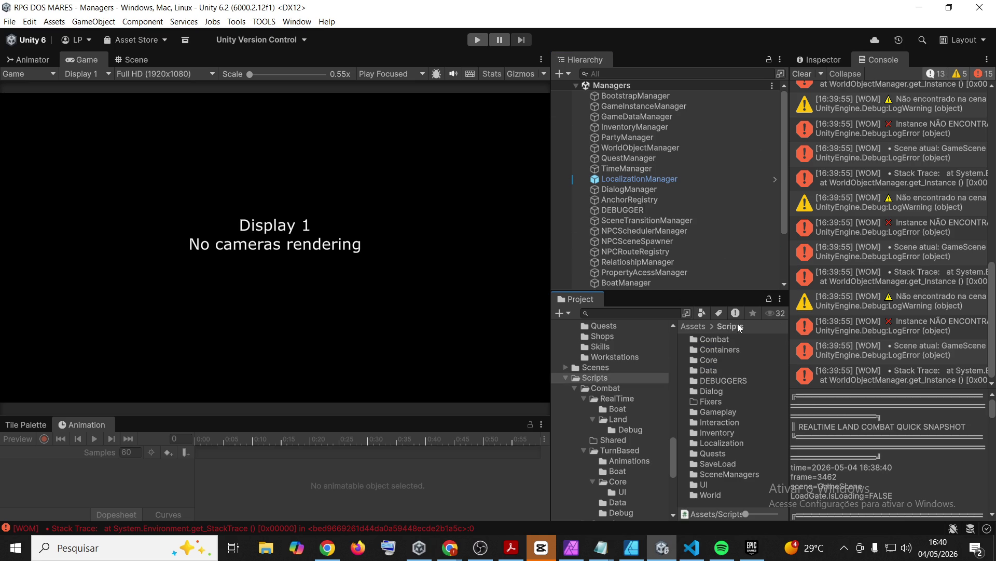
left_click(621, 401)
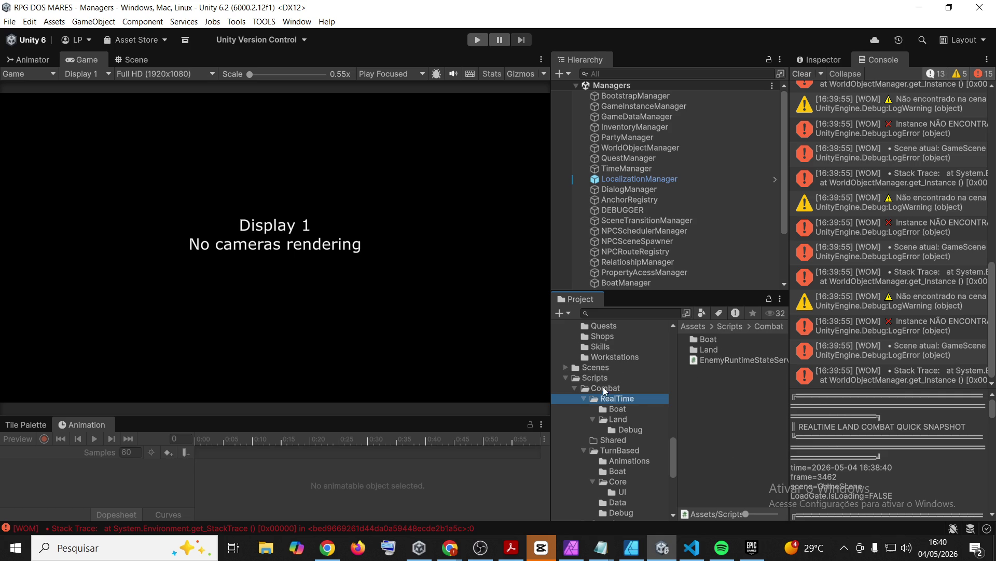
left_click(603, 388)
double_click(734, 361)
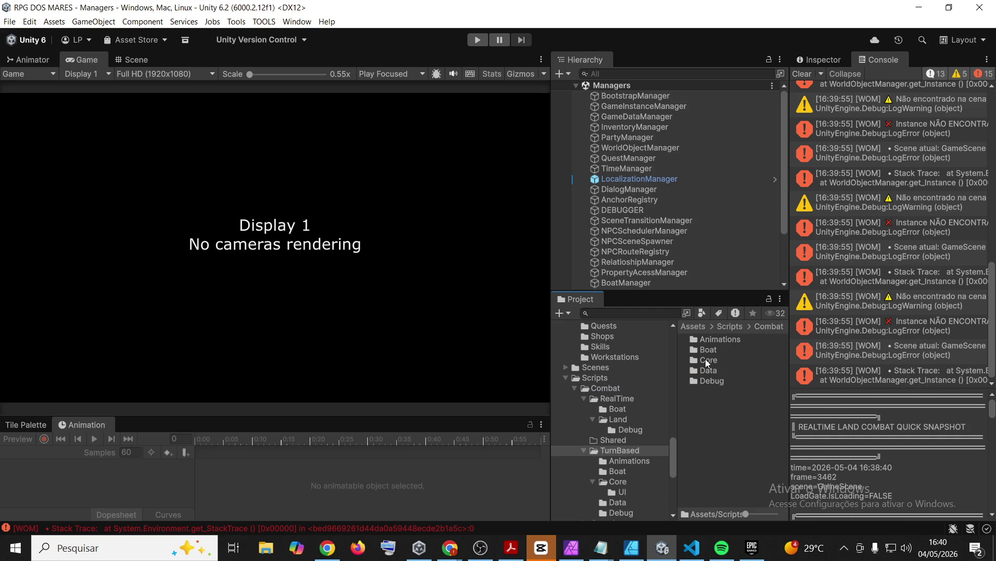
double_click(708, 360)
left_click(709, 464)
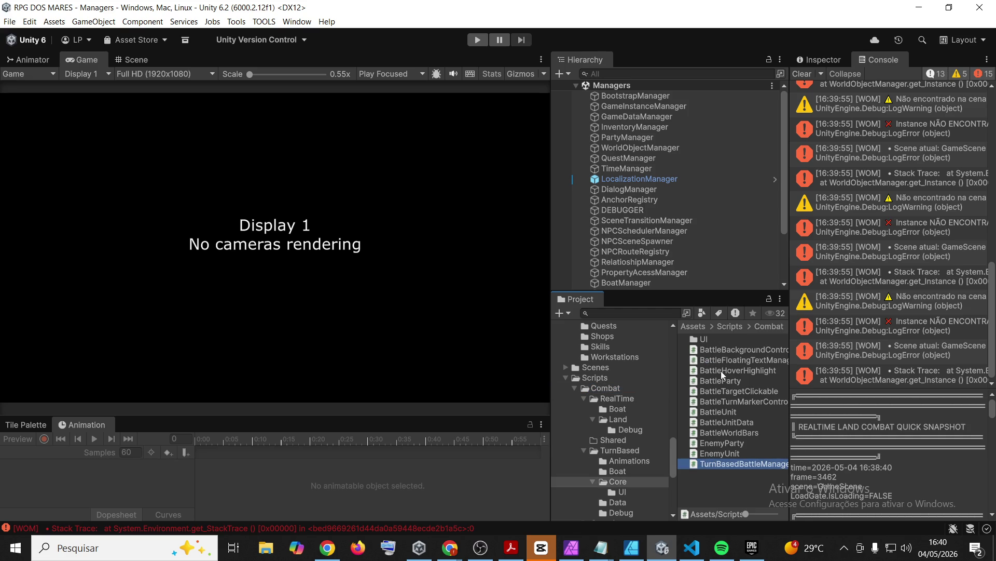
left_click(727, 353, "shift")
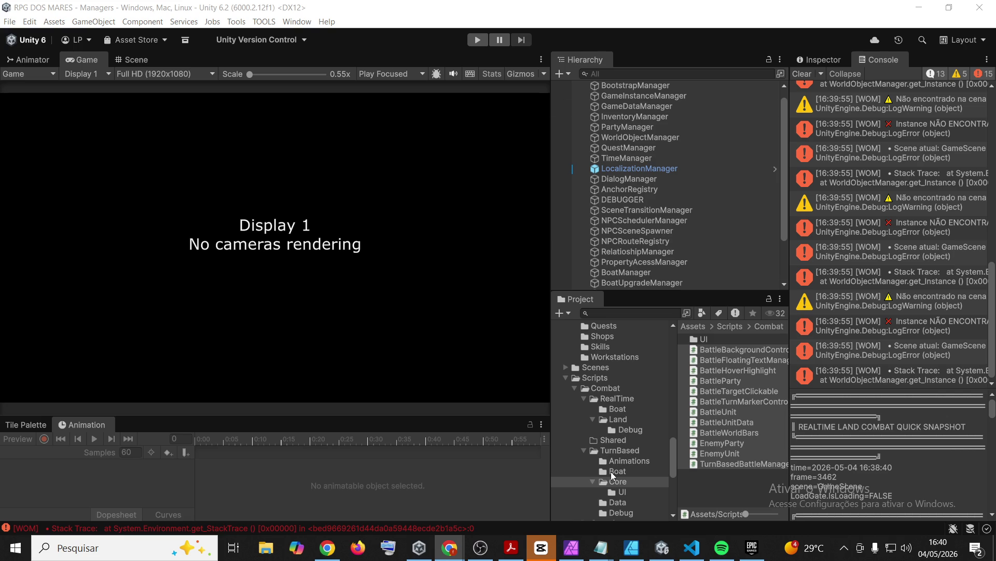
- Select NavalBoardingManager and the enemy boat boarding script in the Boat folder
left_click(611, 471)
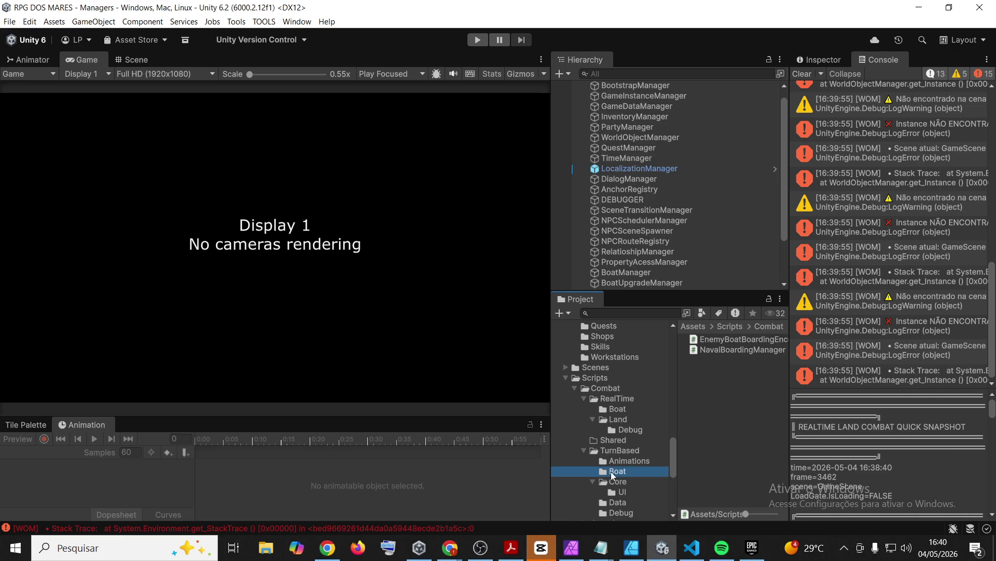
left_click(733, 351)
left_click(736, 338, "shift")
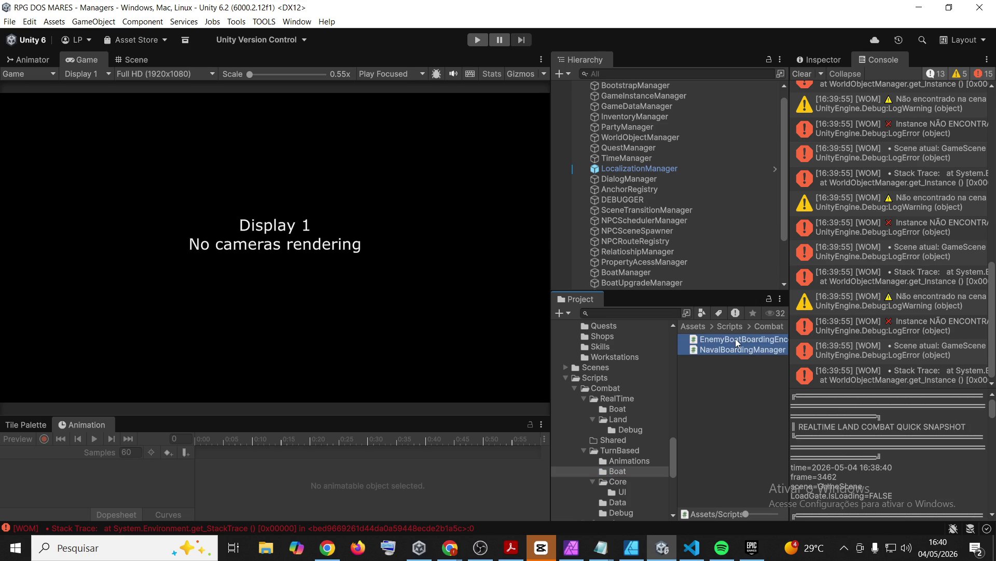
key("alt+Tab")
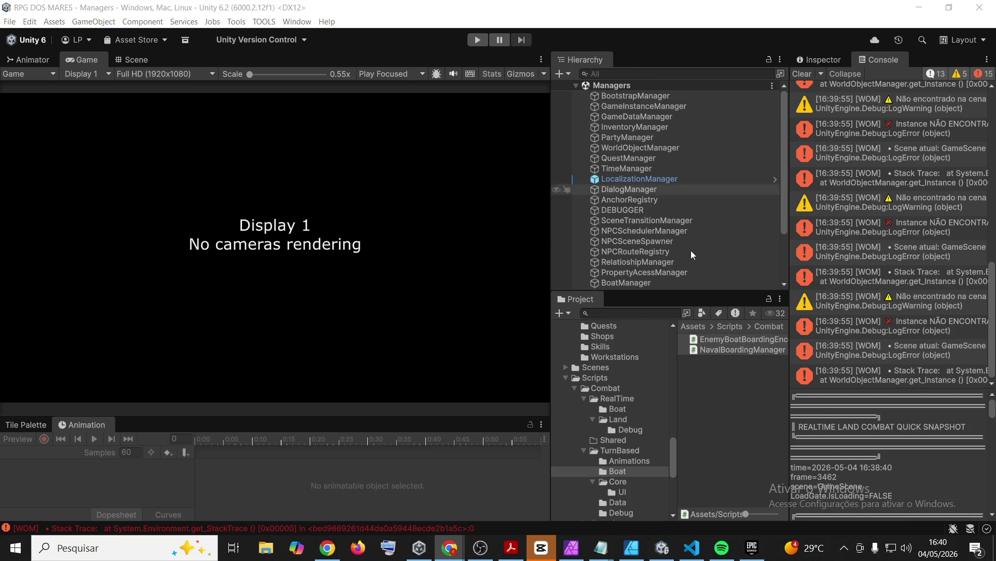
- Open TurnBased/Core/Data, select the four data scripts, drag them, then deselect
left_click(630, 461)
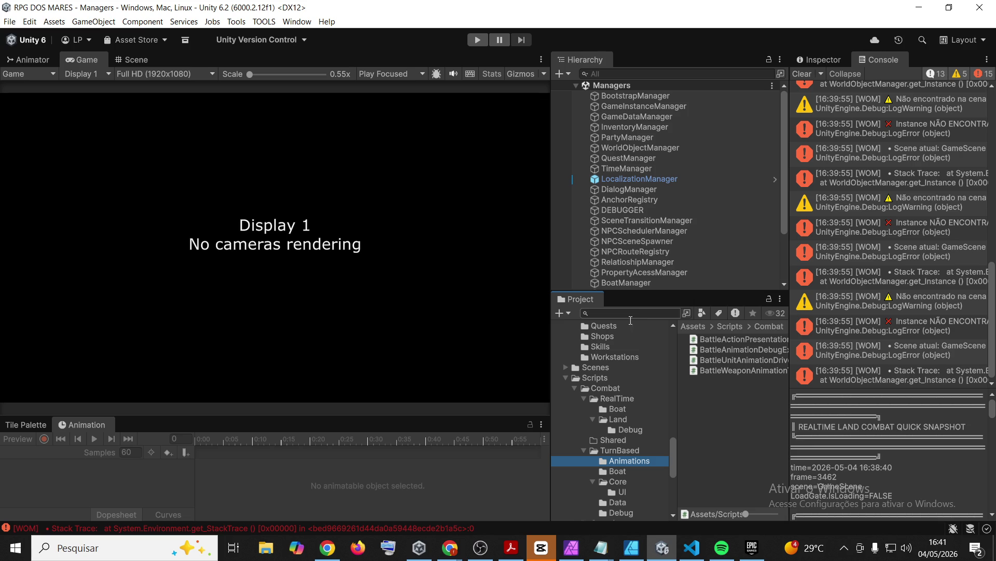
scroll(623, 411, "down", 3)
left_click(624, 426)
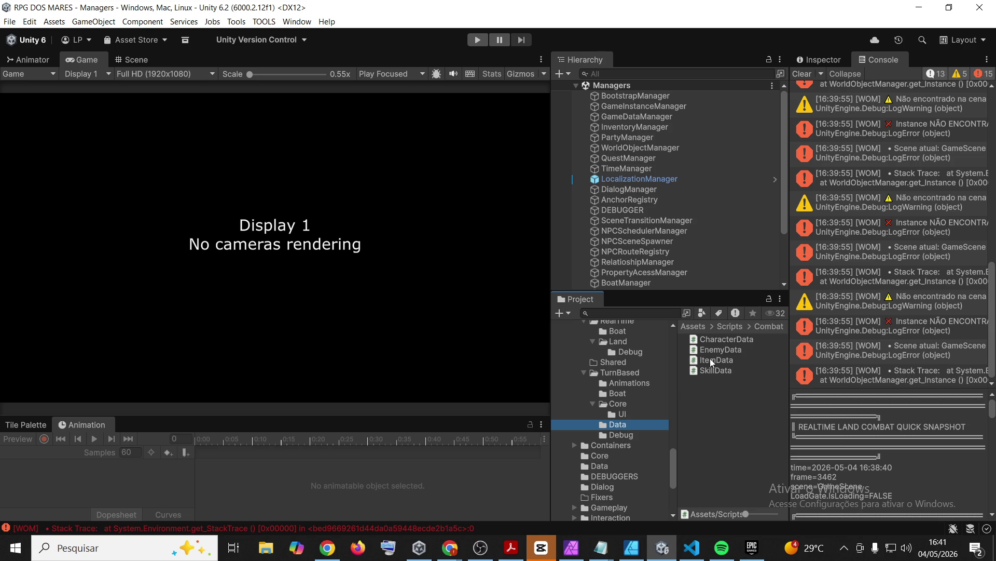
left_click(711, 373)
left_click(720, 341, "shift")
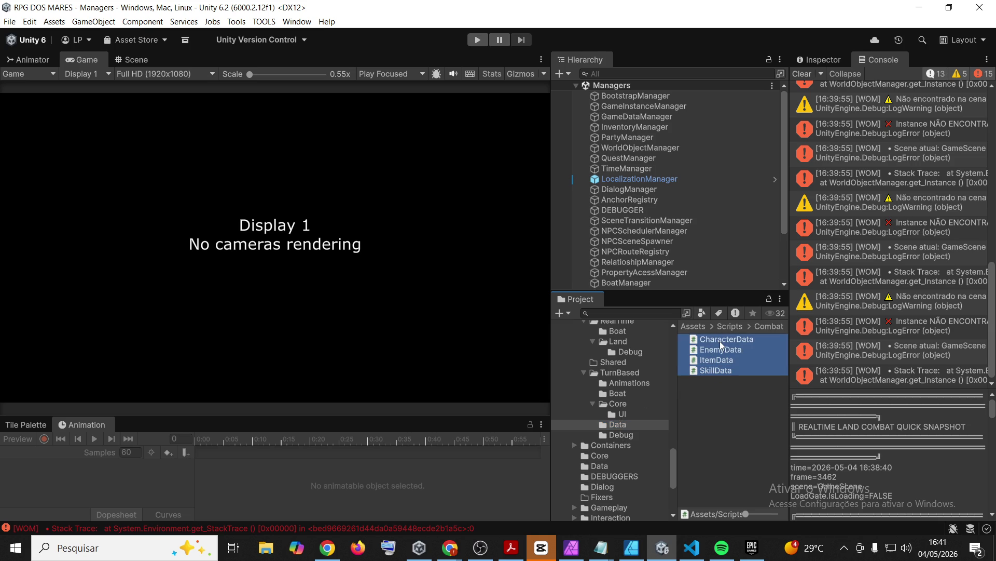
left_click_drag(720, 341, 648, 283)
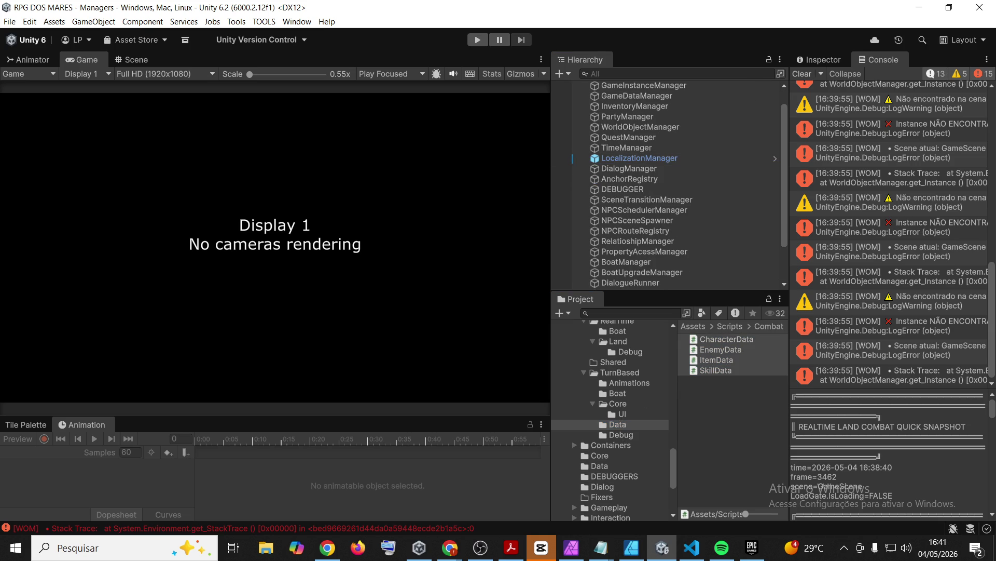
mouse_move(649, 283)
left_mouse_down()
mouse_move(796, 77)
mouse_move(720, 429)
mouse_move(726, 409)
left_mouse_up()
left_click(725, 409)
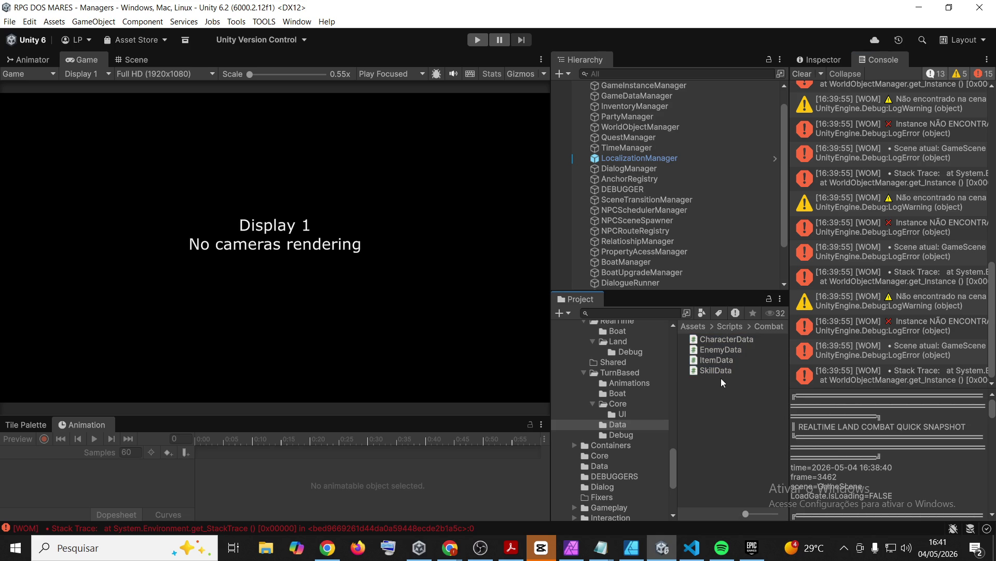
- Select SkillData, ItemData and CharacterData, then narrow the selection to ItemData
left_click(718, 369)
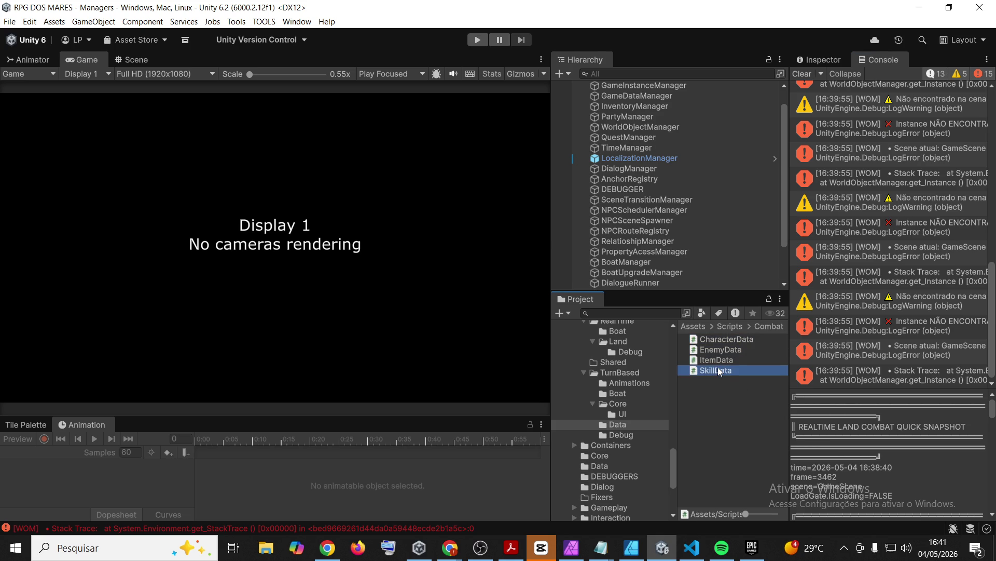
left_click(719, 361, "ctrl")
left_click(718, 340, "ctrl")
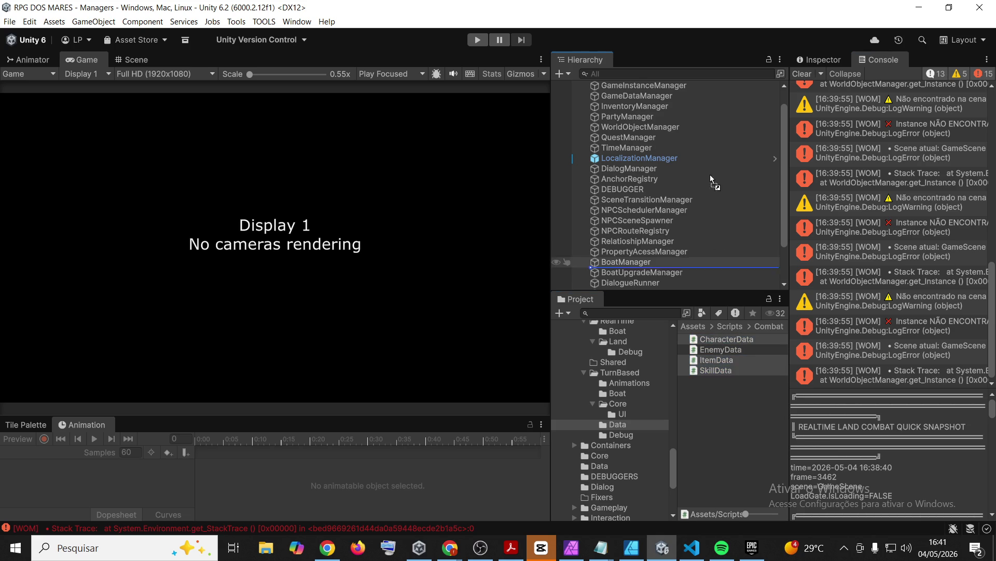
scroll(713, 233, "up", 1)
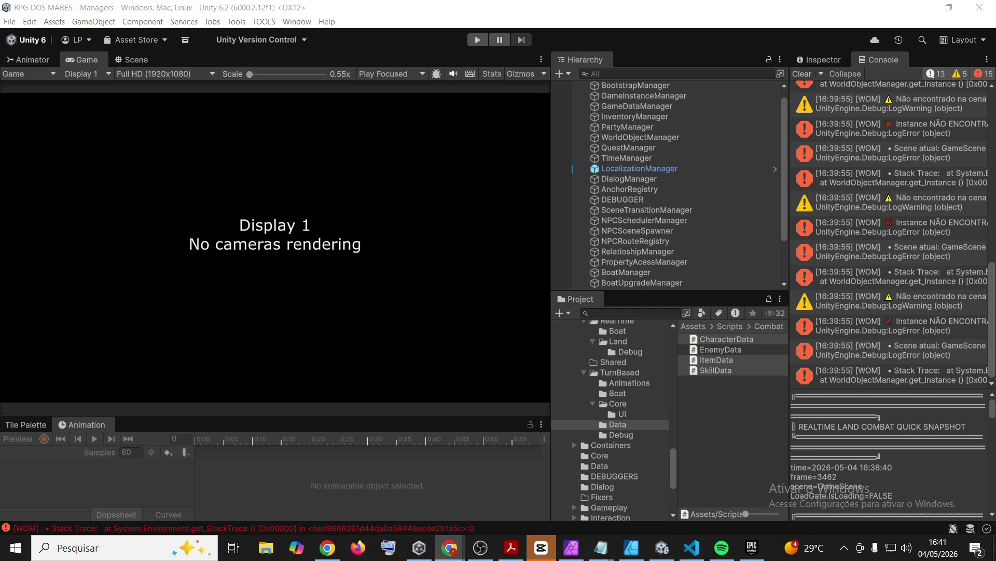
left_click(714, 412)
left_click(714, 362)
left_click(714, 361, "ctrl")
left_click(450, 548)
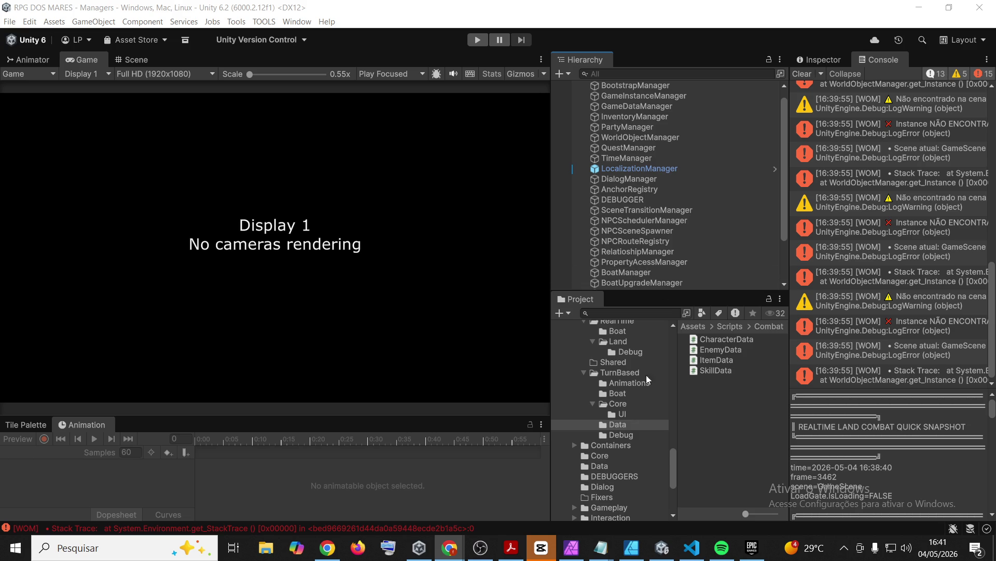
left_click(693, 417)
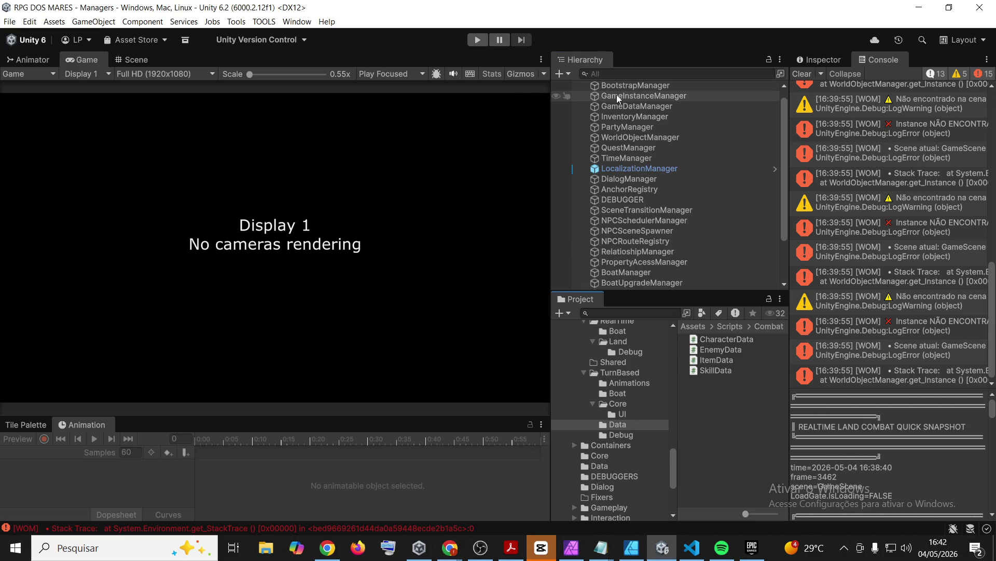
- Open ItemRowPrefab from the UI > Inventory prefabs folder
scroll(633, 410, "up", 5)
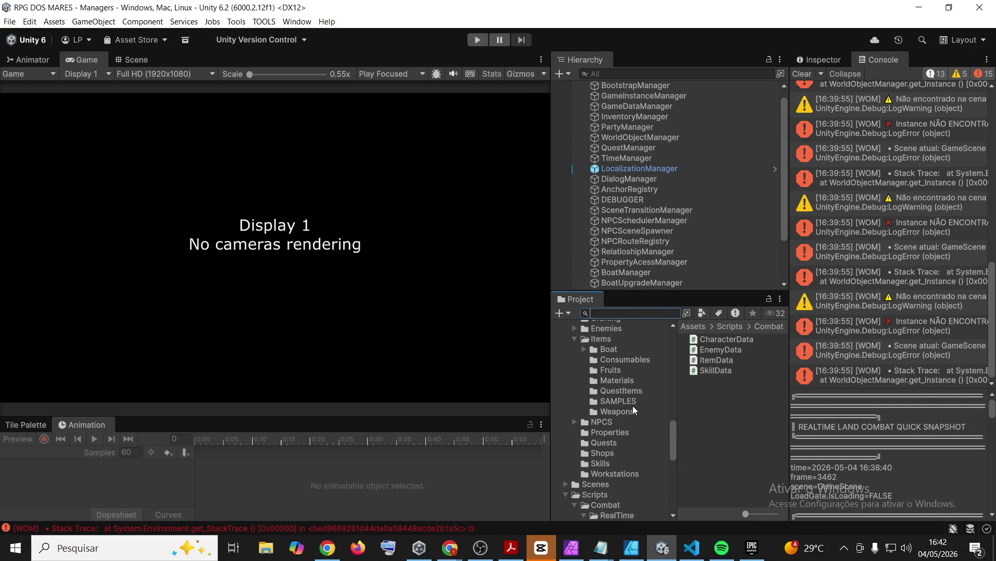
scroll(634, 410, "up", 5)
scroll(626, 403, "up", 3)
scroll(626, 403, "down", 3)
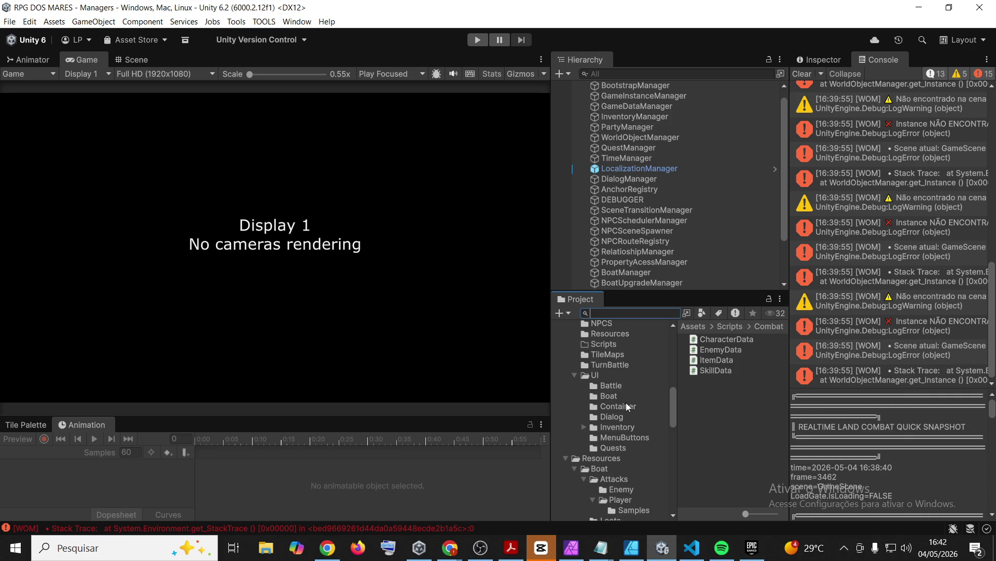
scroll(626, 403, "up", 4)
scroll(602, 444, "down", 1)
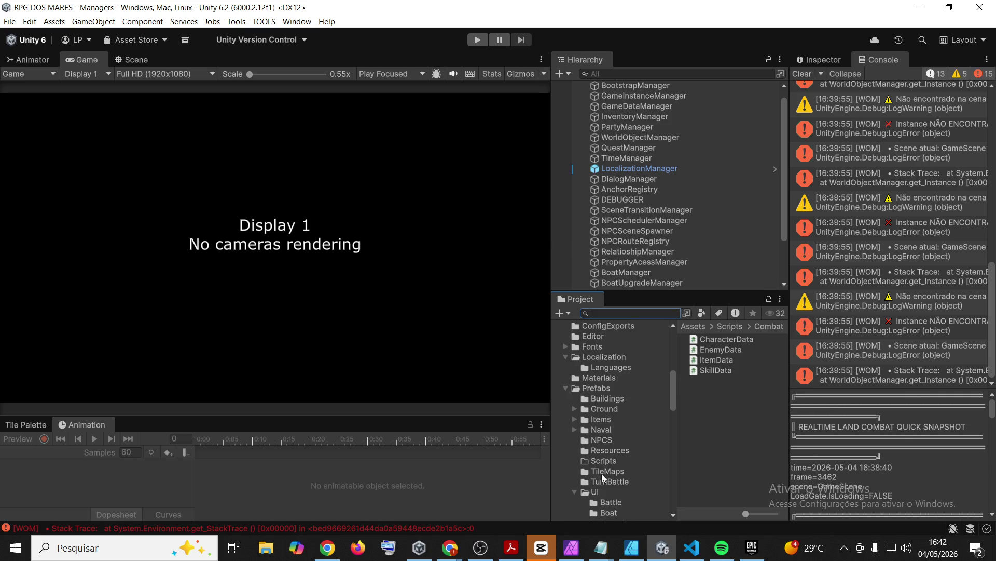
left_click(596, 493)
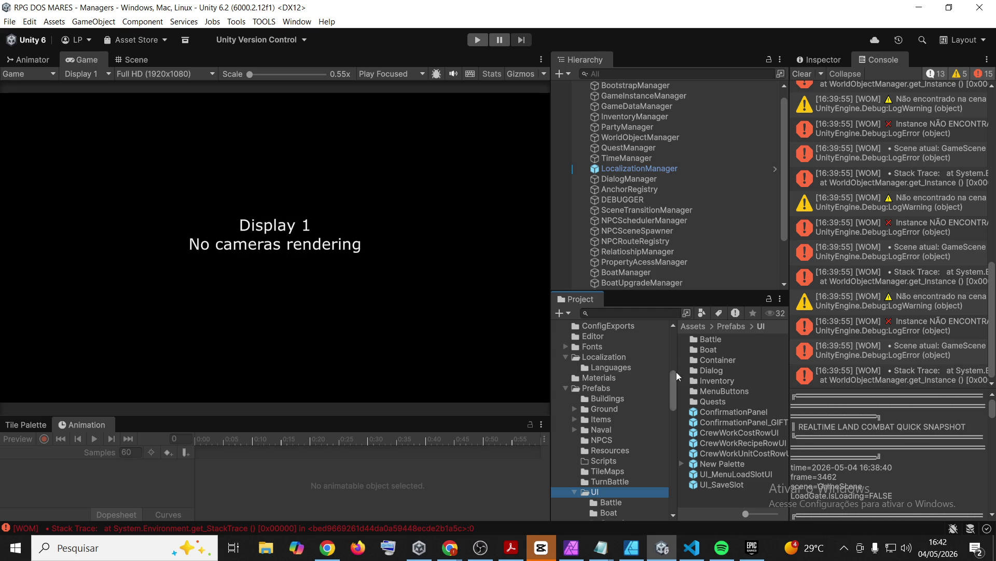
double_click(711, 378)
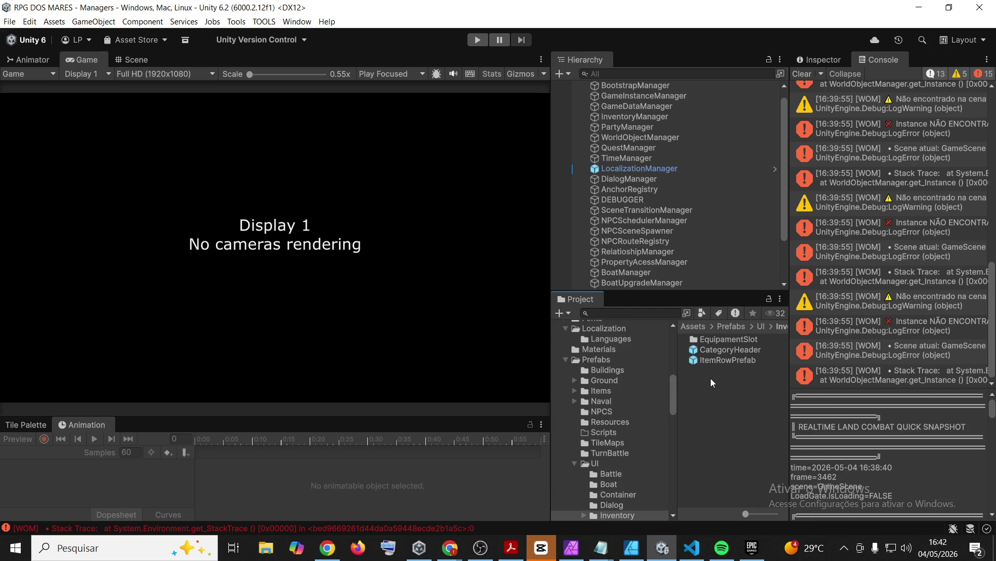
double_click(737, 359)
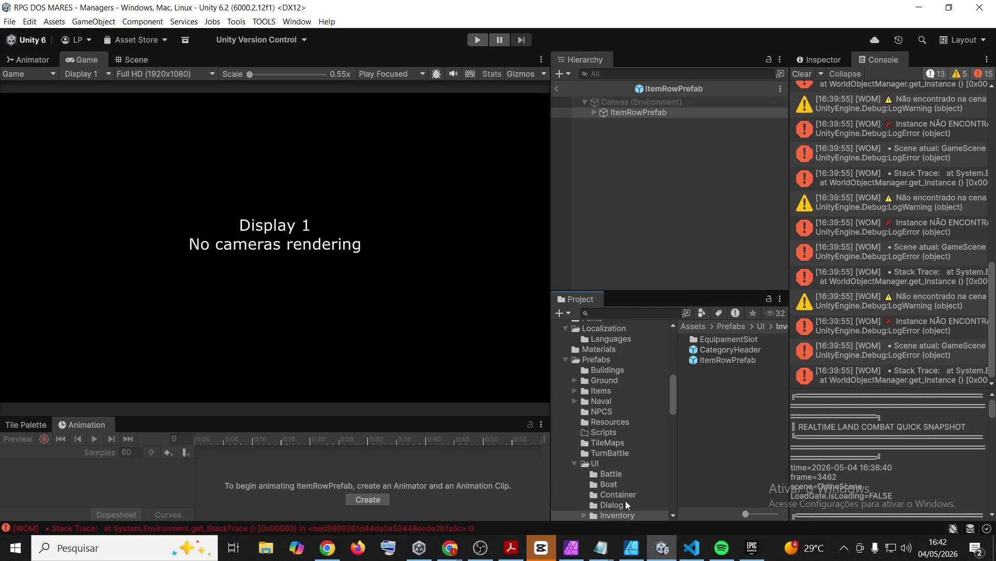
- Exit Prefab Mode back to the Managers scene and focus the Project search field
scroll(608, 418, "up", 8)
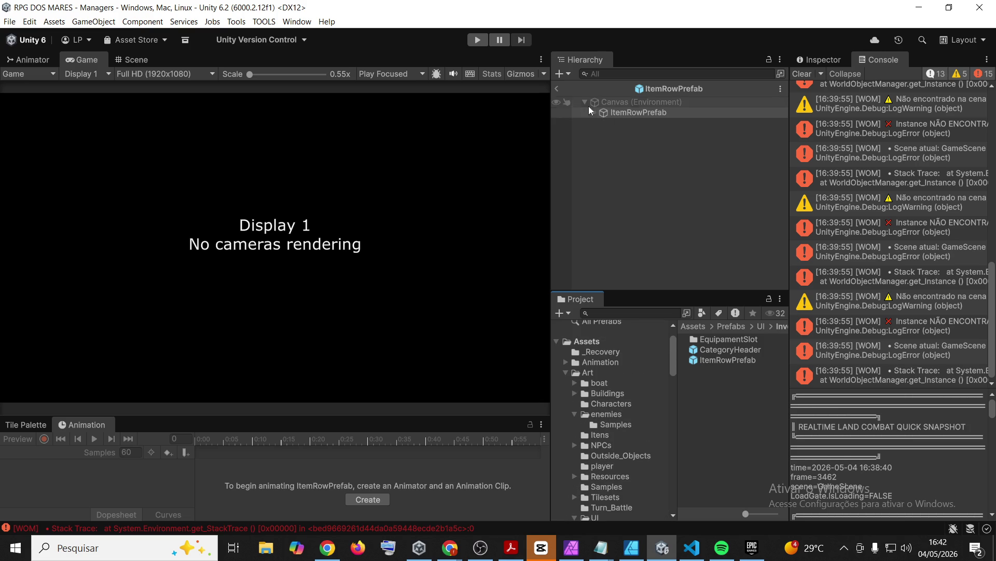
left_click(557, 86)
left_click(645, 312)
- Open GameScene from the 'gamesce' Project search and clear the Console
type("amesce")
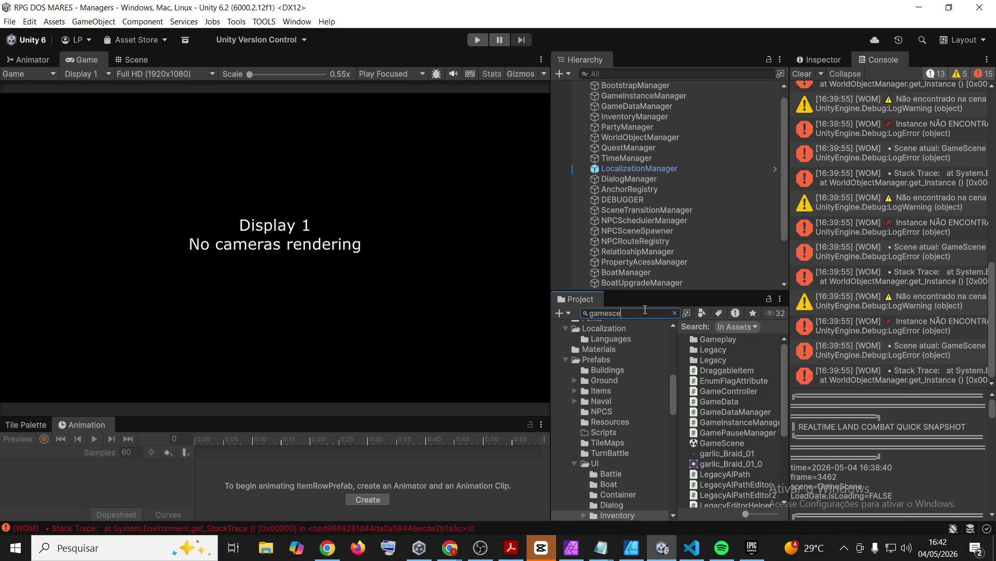
double_click(733, 339)
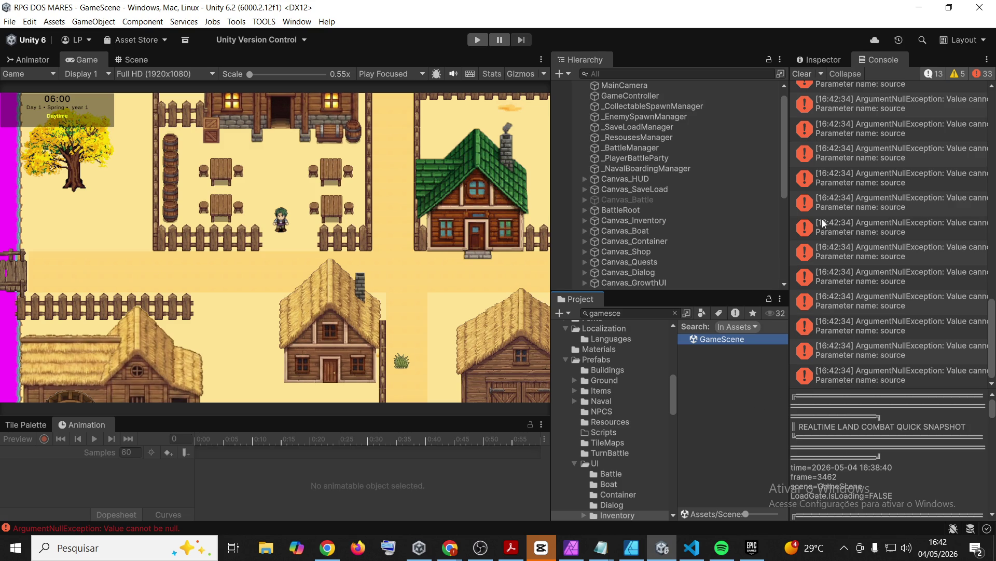
left_click(803, 74)
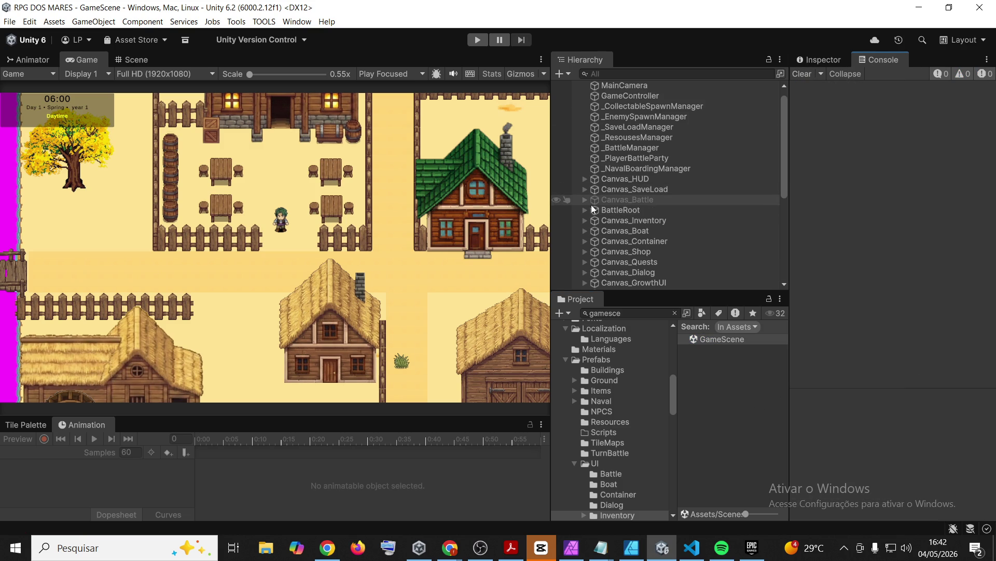
- Expand Canvas_Boat > BoatUI_Panel > LeftColumn > InventoryPanel > ColumnHeader in the Hierarchy
left_click(584, 231)
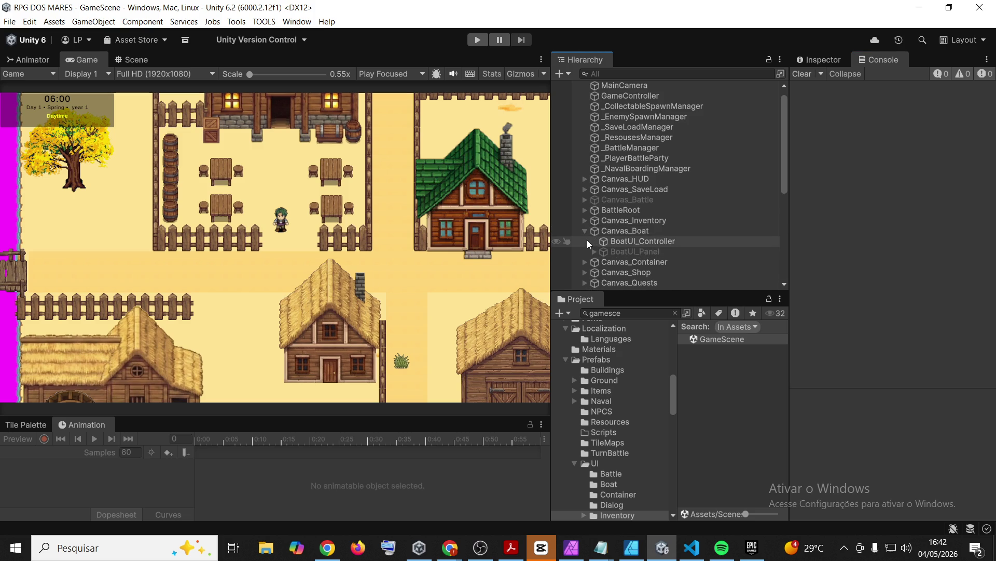
left_click(594, 252)
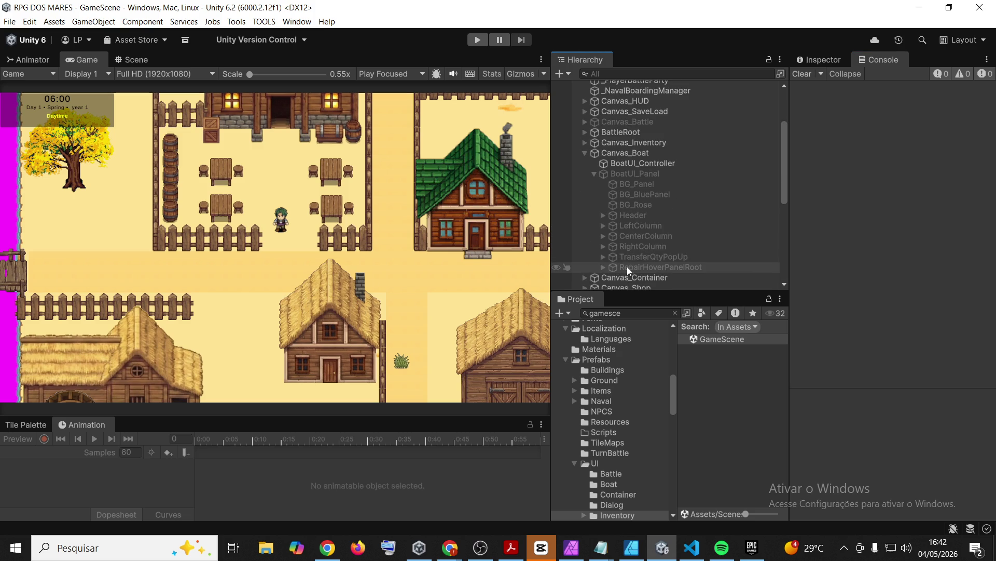
left_click(603, 225)
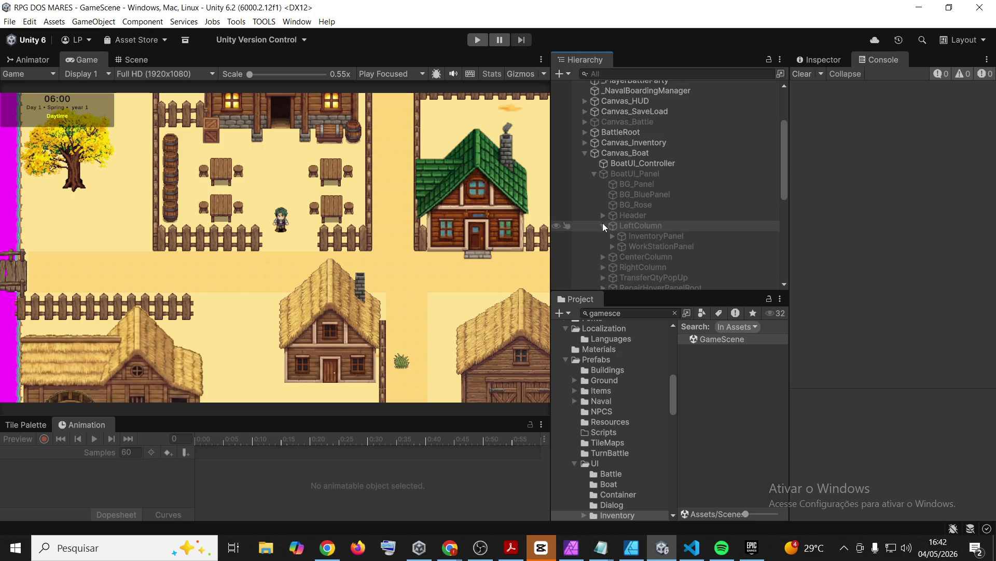
left_click(612, 236)
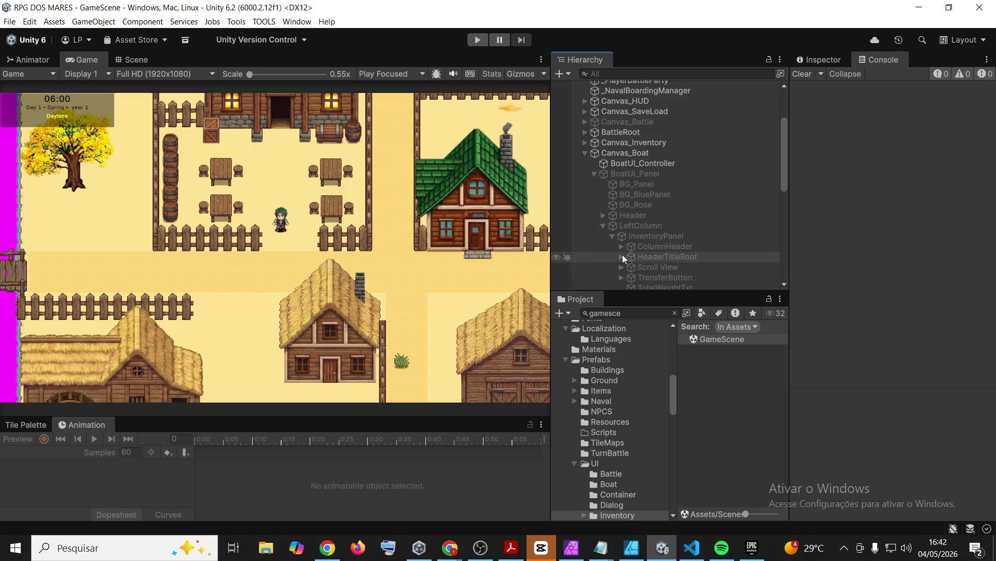
left_click(621, 246)
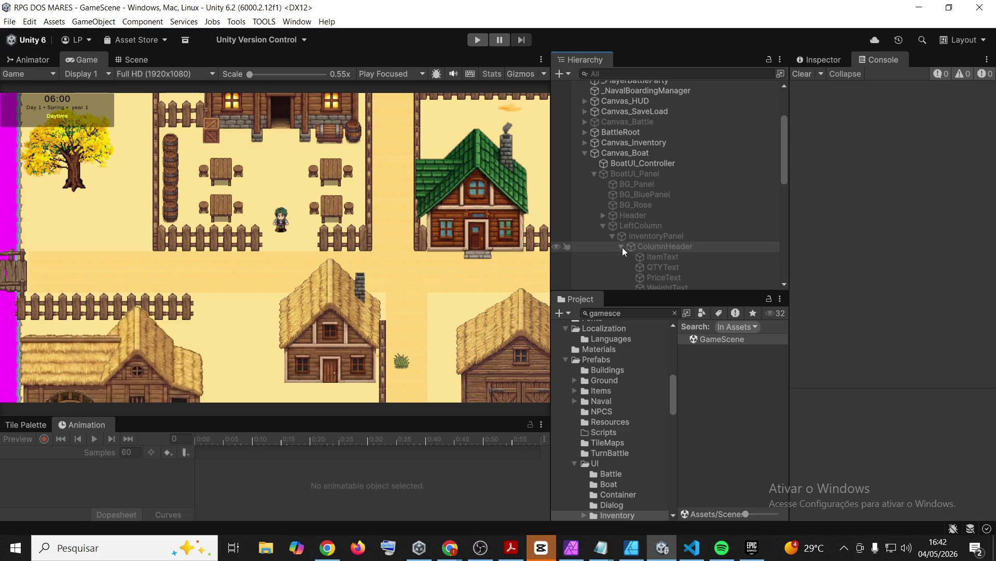
- Select ItemText and grab its 130200 Vertex Color hex value
left_click(672, 258)
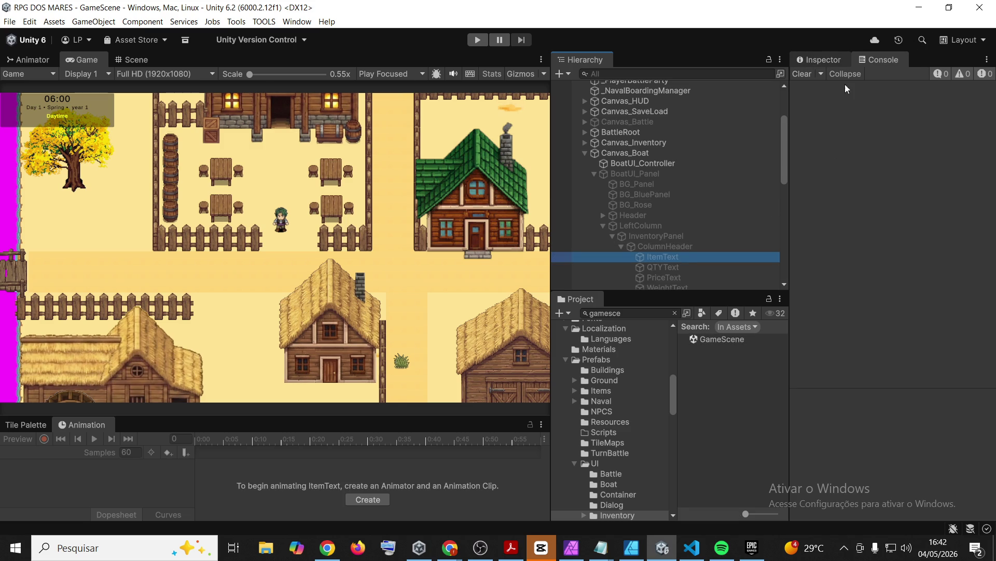
left_click(820, 60)
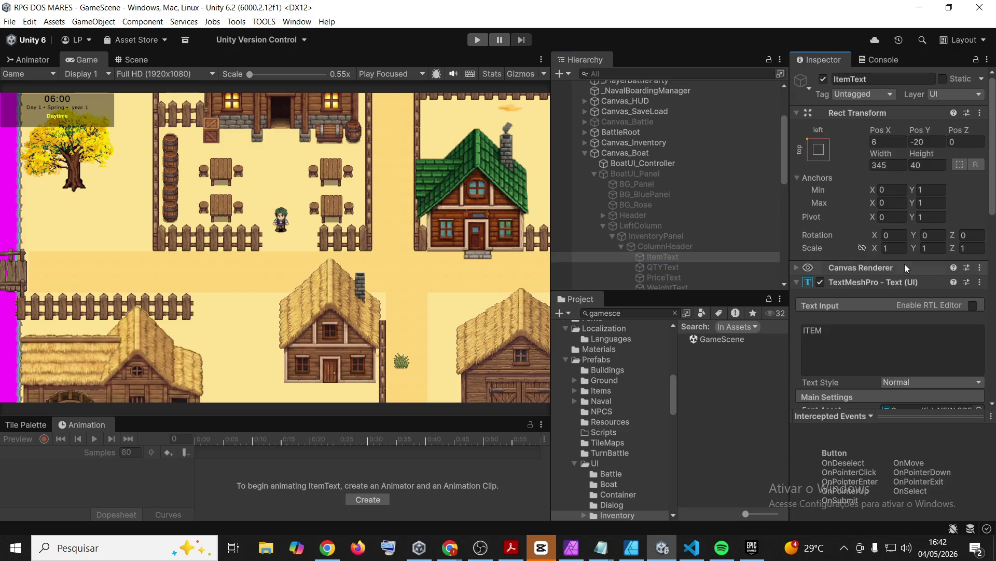
scroll(940, 294, "down", 5)
left_click(940, 288)
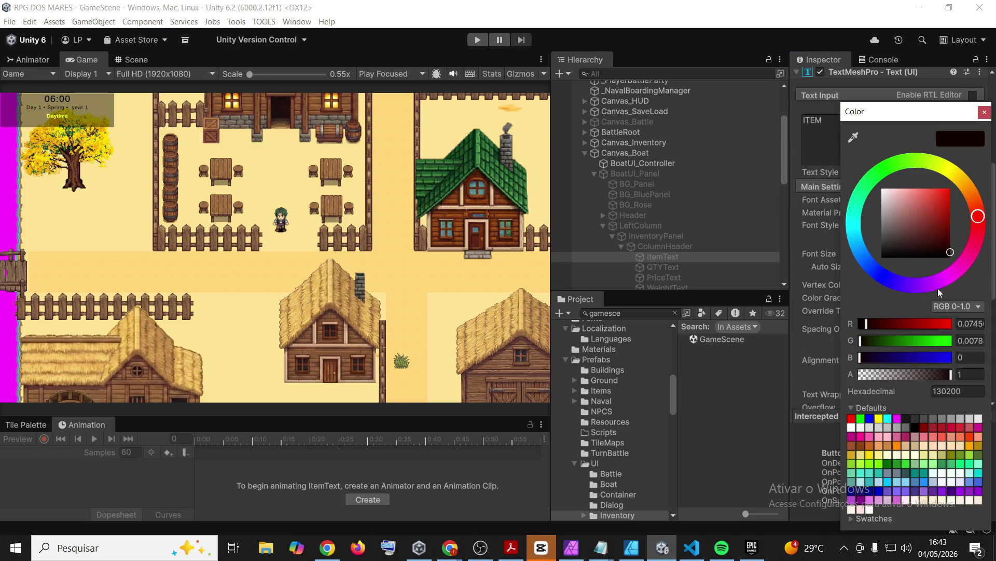
left_click(961, 395)
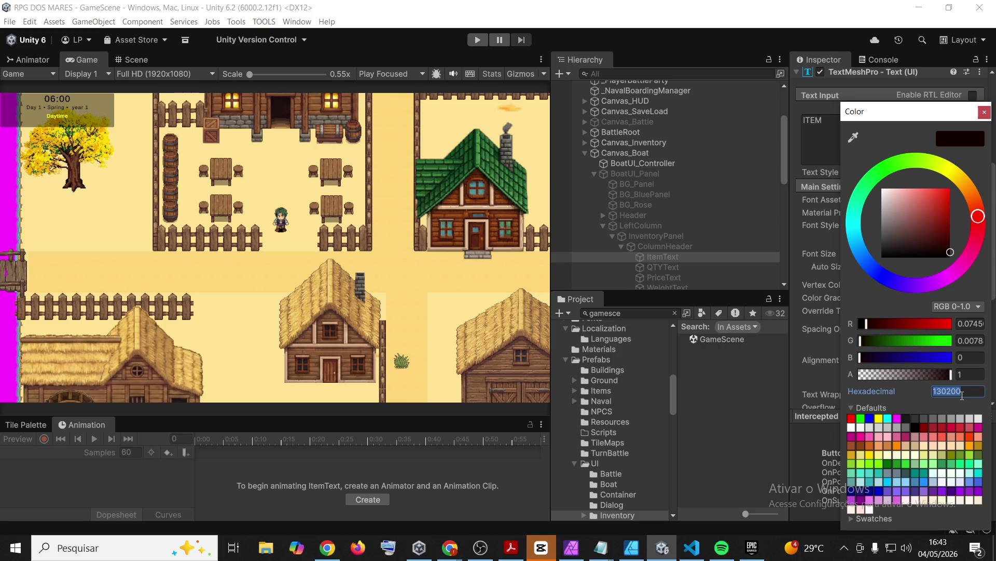
left_click(986, 115)
left_click(722, 385)
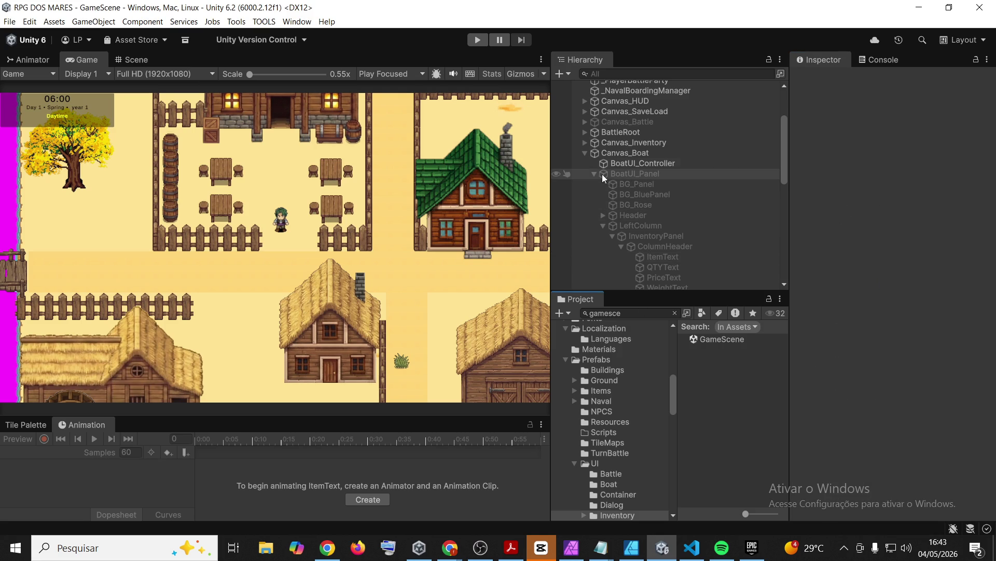
- Open ItemRowPrefab from the Inventory prefabs and expand it and Cell_Item
left_click(675, 312)
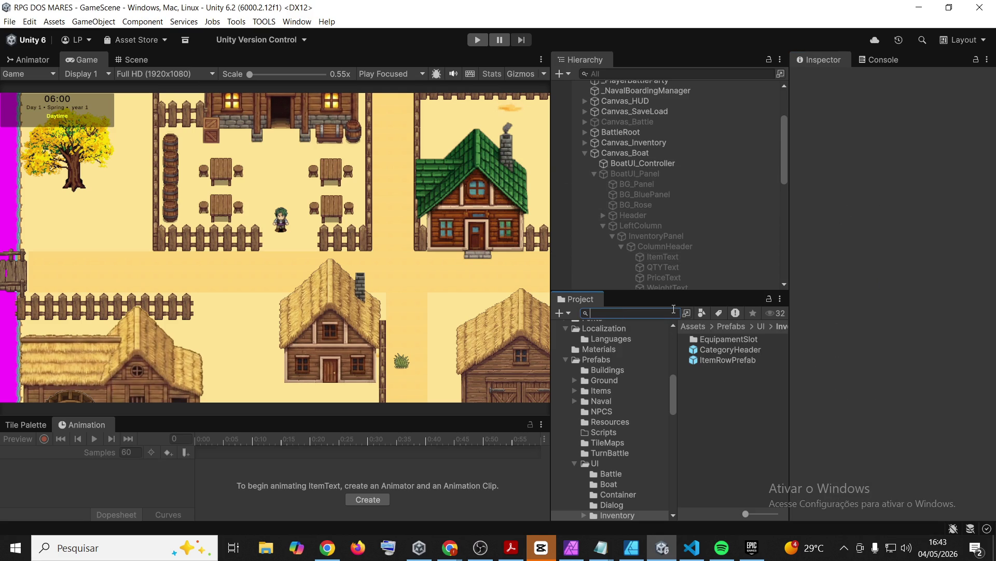
double_click(727, 360)
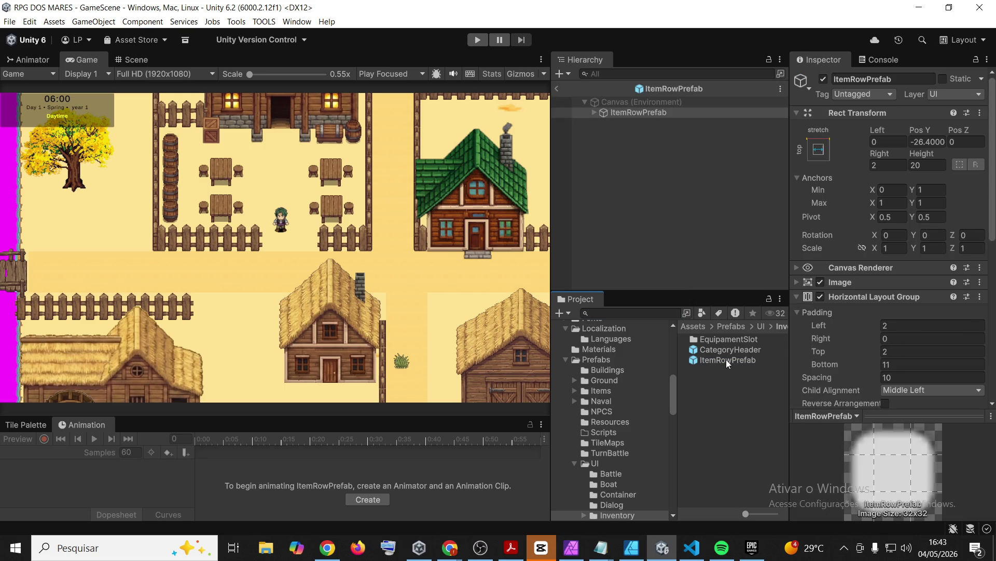
left_click(595, 112)
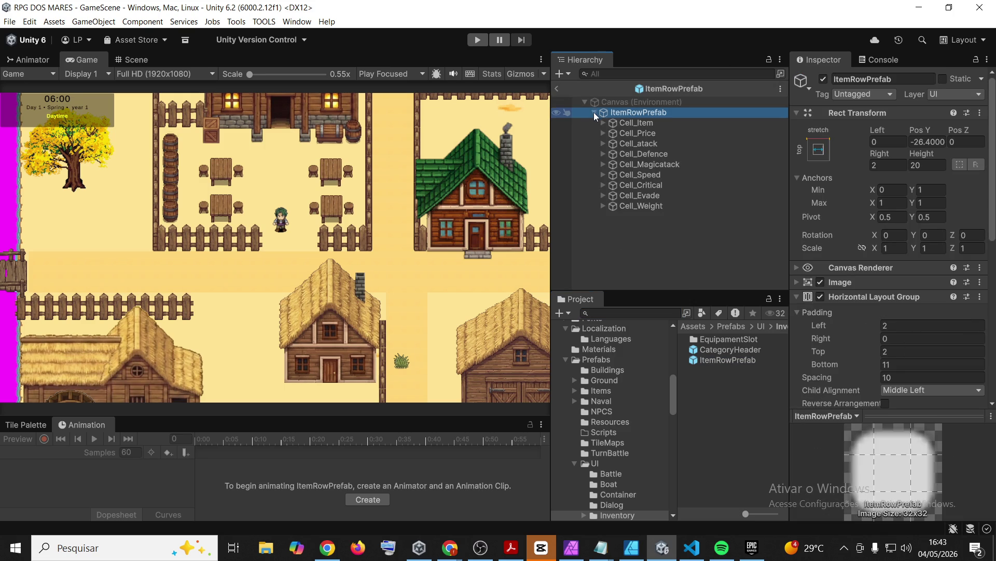
left_click(637, 123)
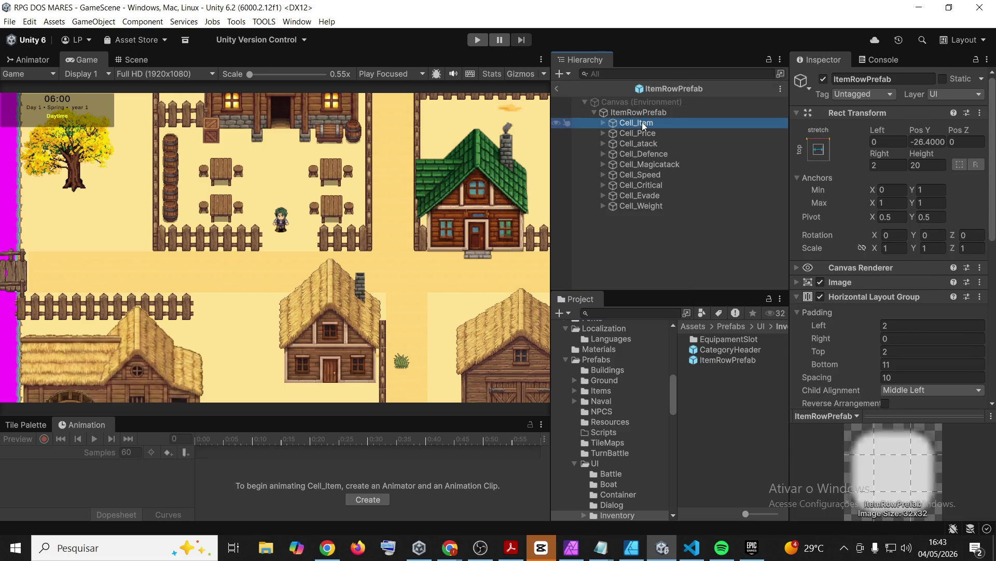
left_click(600, 123)
- Expand Cell_Price through Cell_Weight to reveal each cell's text object
left_click(603, 145)
left_click(602, 164)
left_click(602, 185)
left_click(603, 205)
left_click(602, 227)
left_click(602, 248)
left_click(602, 268)
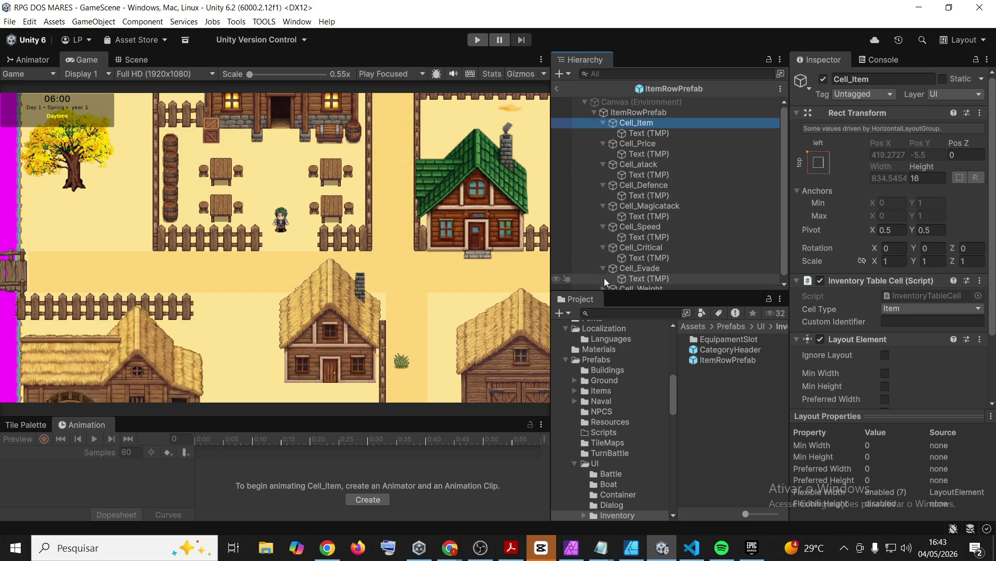
scroll(599, 254, "down", 1)
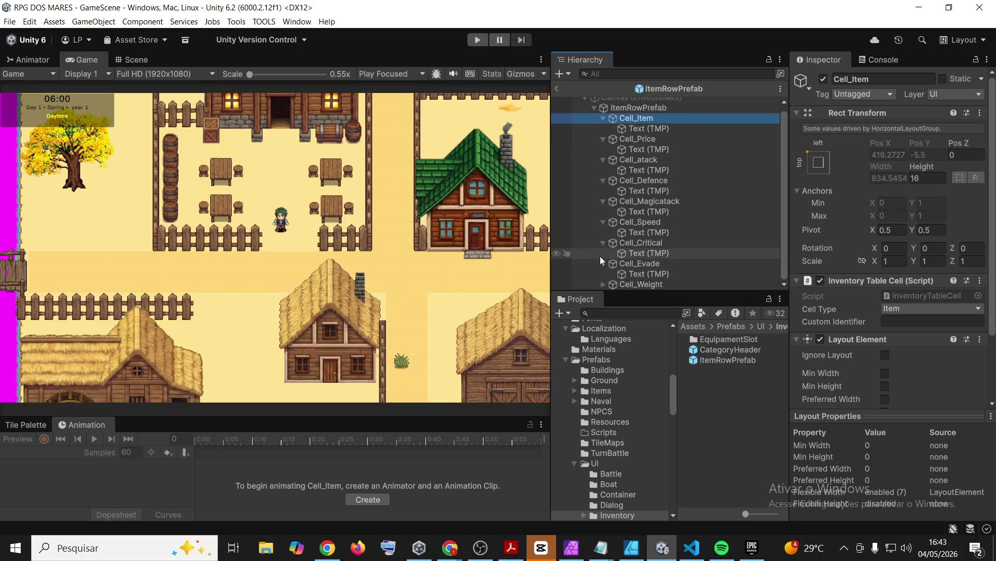
left_click(603, 284)
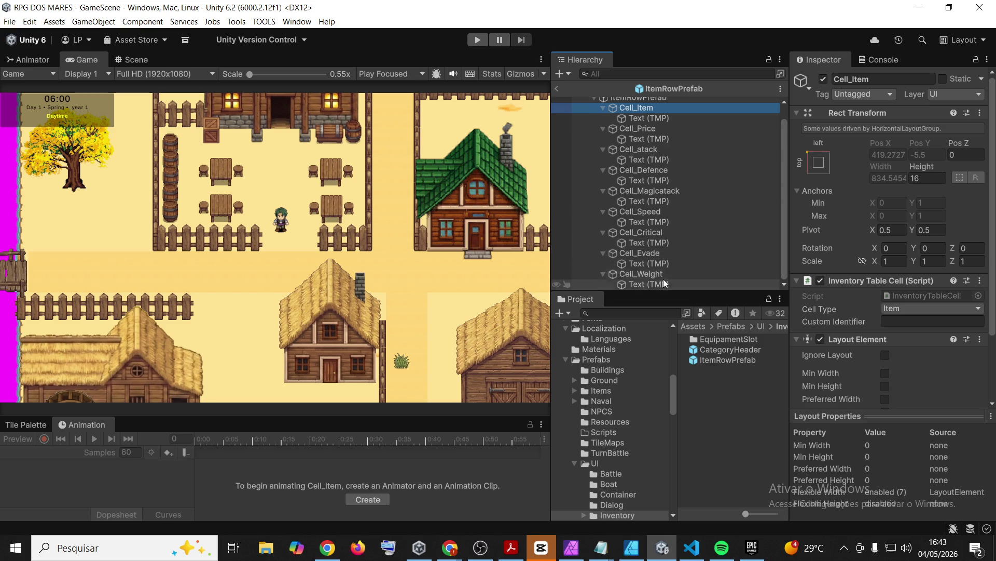
- Delete Cell_Magicatack and select Cell_Item's Text (TMP)
left_click(648, 191)
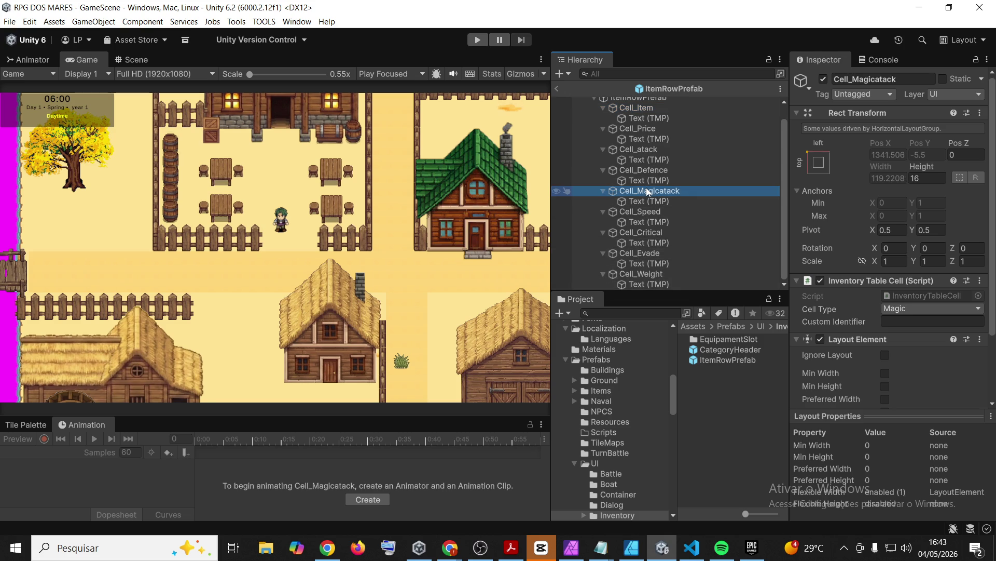
key("Delete")
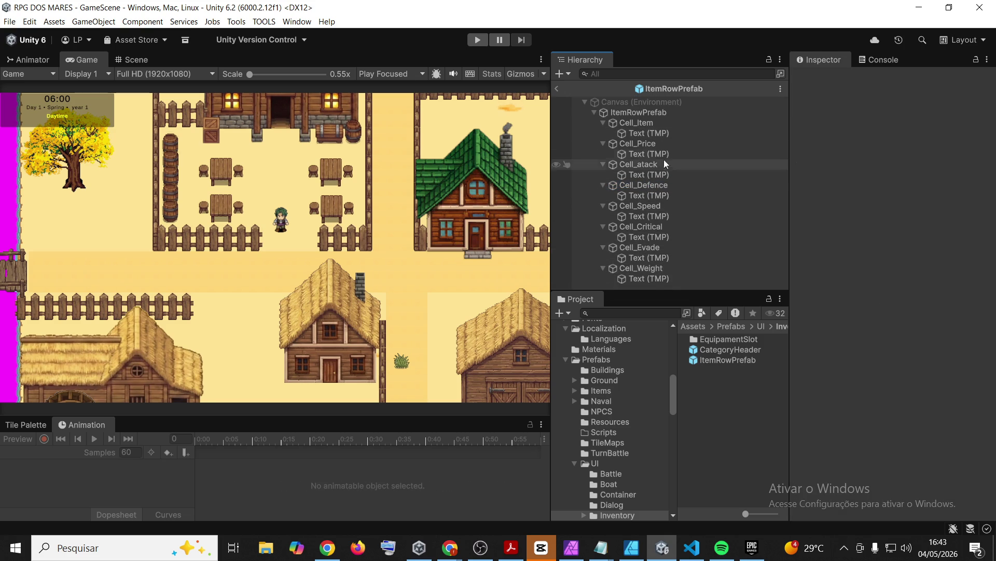
left_click(647, 133)
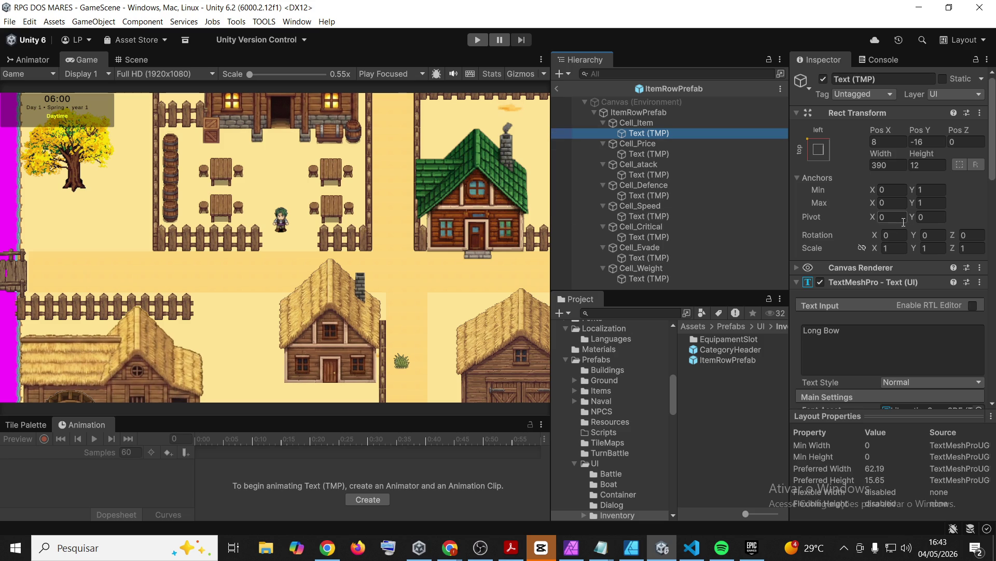
- Open Cell_Item's CCCCCC text colour, then set Cell_Price's text to hex 130200
scroll(868, 233, "down", 6)
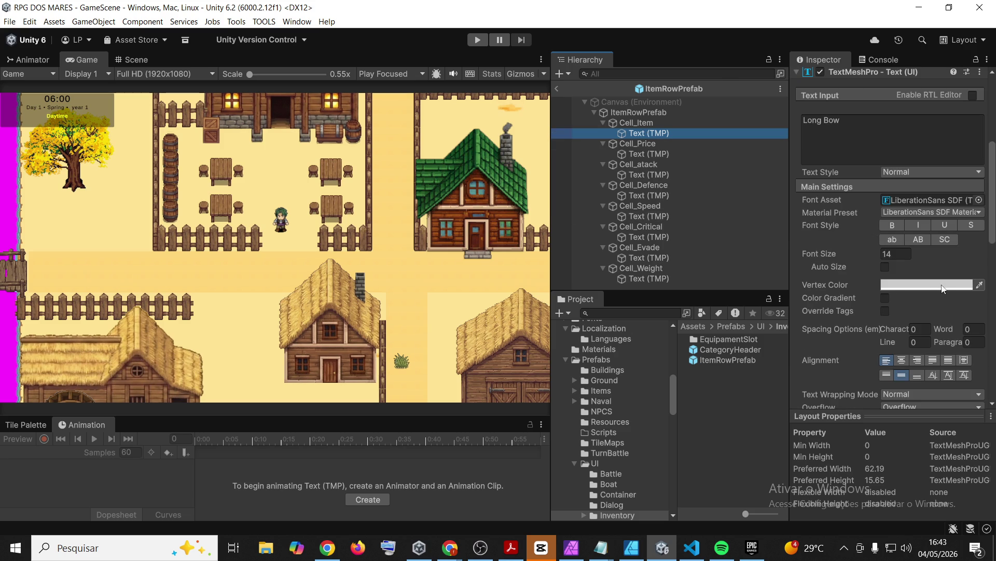
left_click(942, 285)
left_click(974, 394)
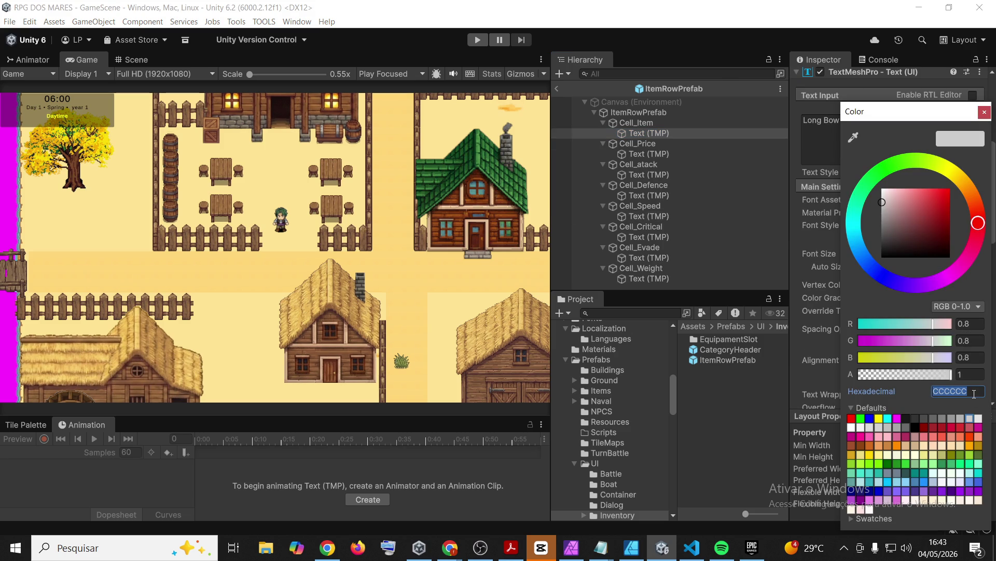
left_click(648, 153)
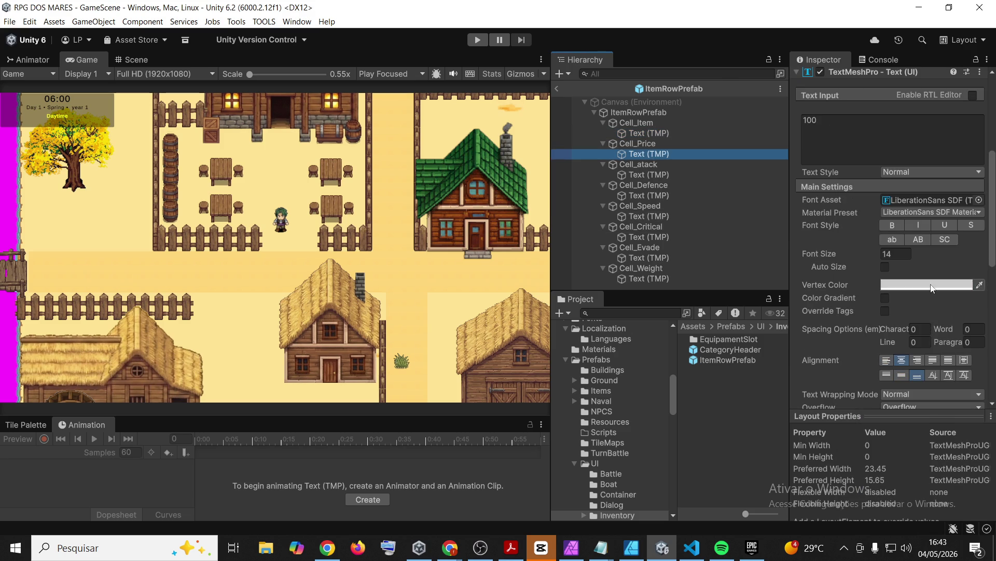
left_click(931, 288)
left_click(963, 391)
type("130200")
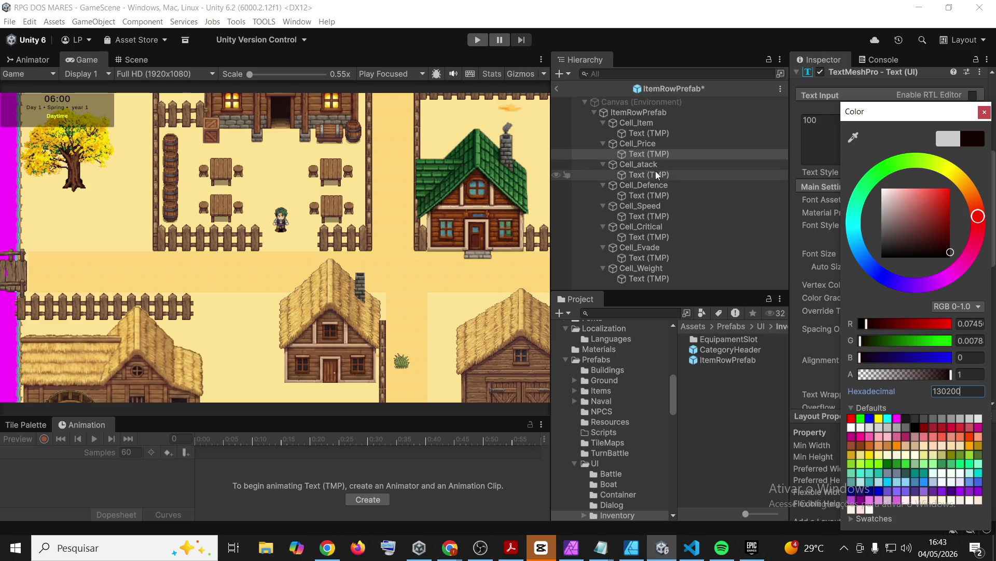
- Paste 130200 as the text colour of Cell_atack and Cell_Defence
left_click(656, 175)
left_click(906, 288)
left_click(957, 390)
type("130200")
left_click(660, 199)
left_click(906, 288)
left_click(966, 393)
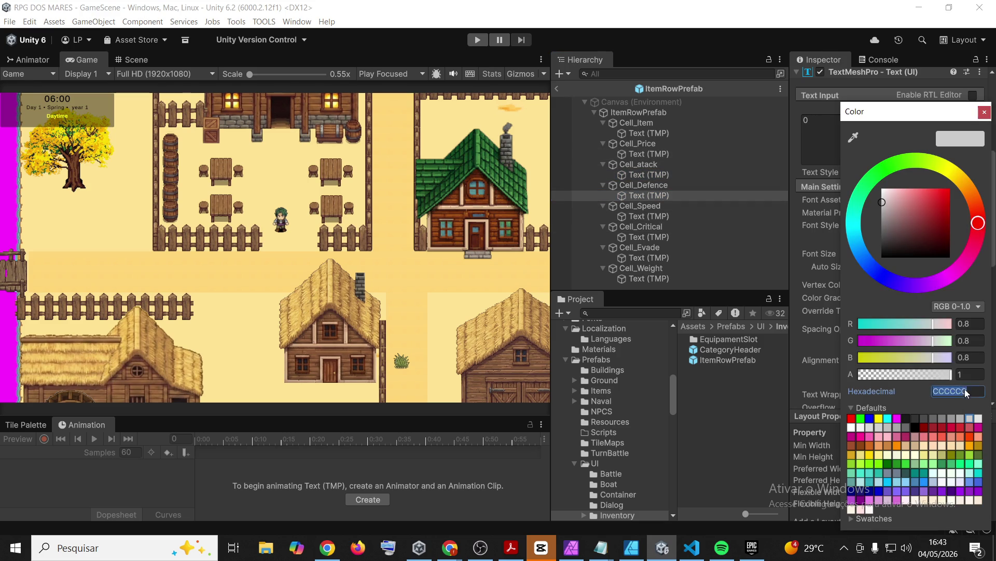
type("130200")
- Paste 130200 as the text colour of Cell_Speed and Cell_Critical
left_click(649, 215)
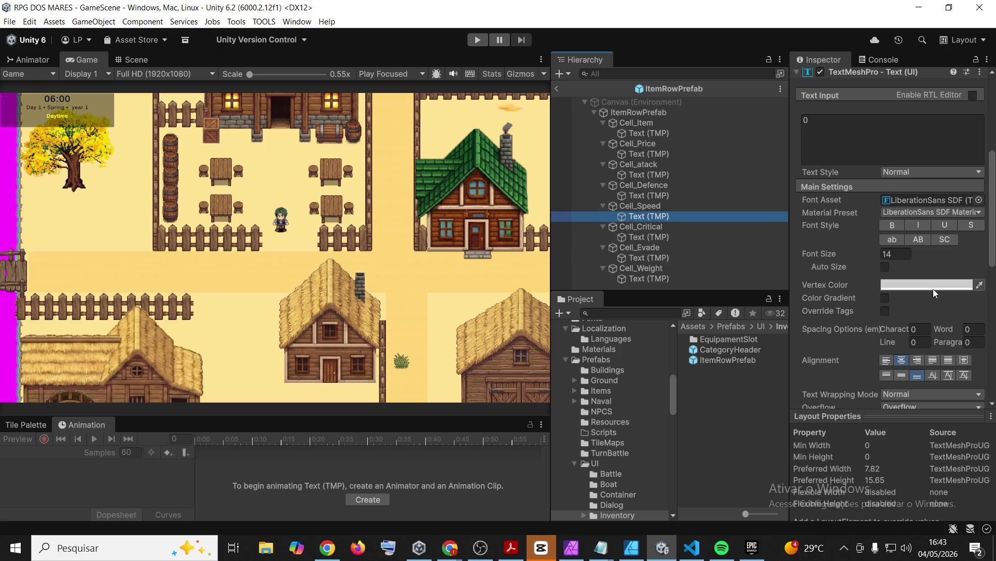
left_click(934, 287)
left_click(958, 392)
type("130200")
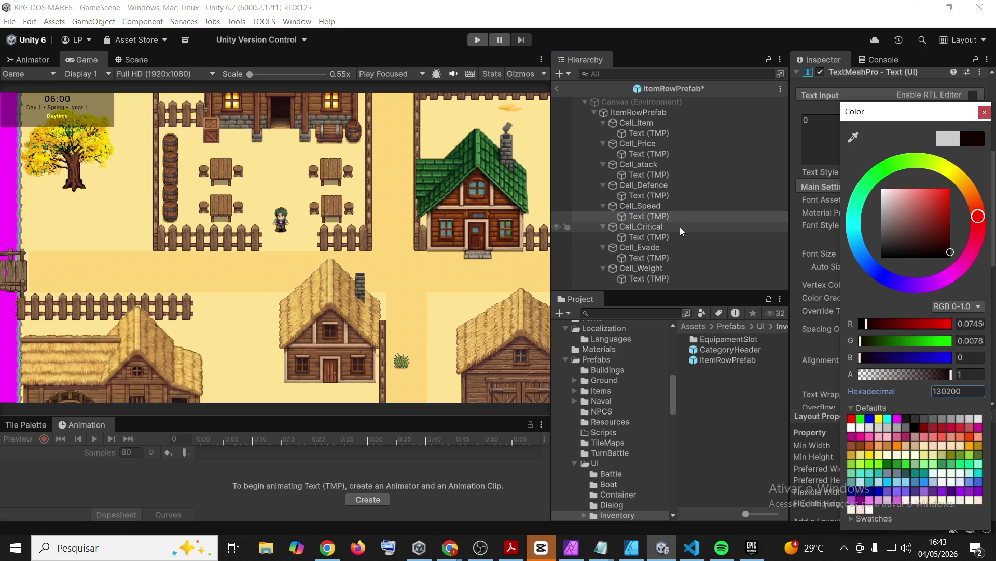
left_click(649, 237)
left_click(950, 287)
left_click(958, 392)
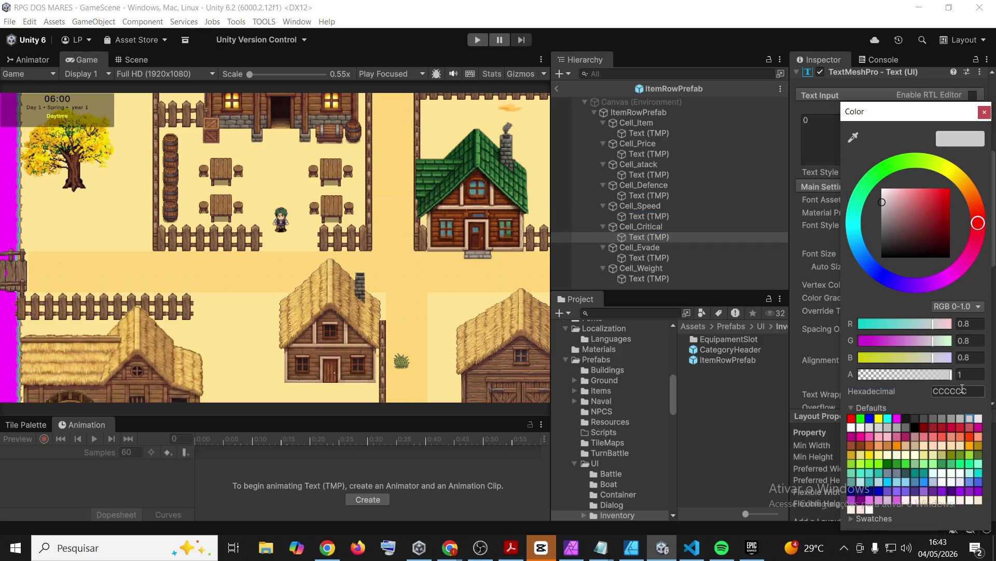
type("130200")
- Paste 130200 as the text colour of Cell_Evade and Cell_Weight
left_click(649, 257)
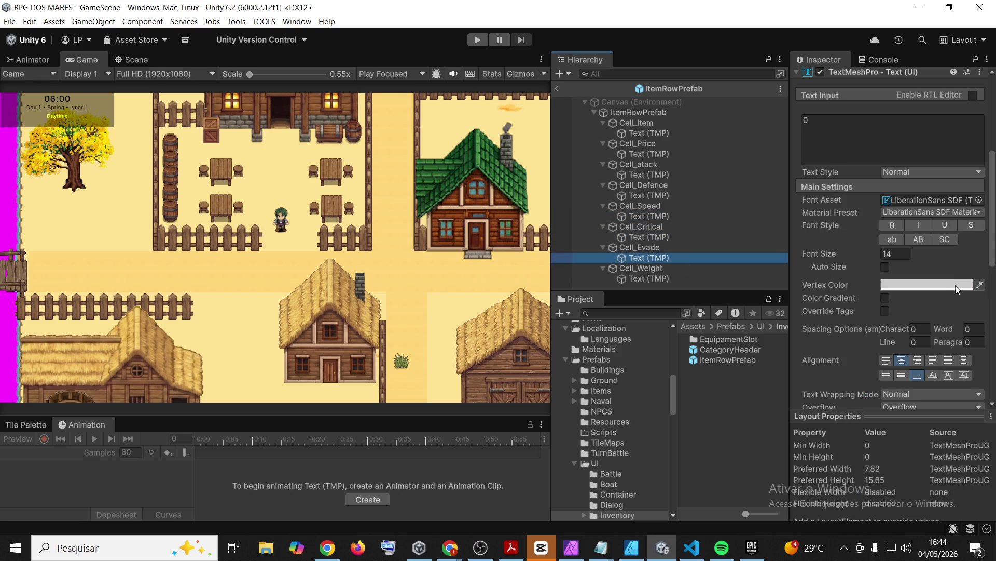
left_click(950, 287)
left_click(965, 393)
type("130200")
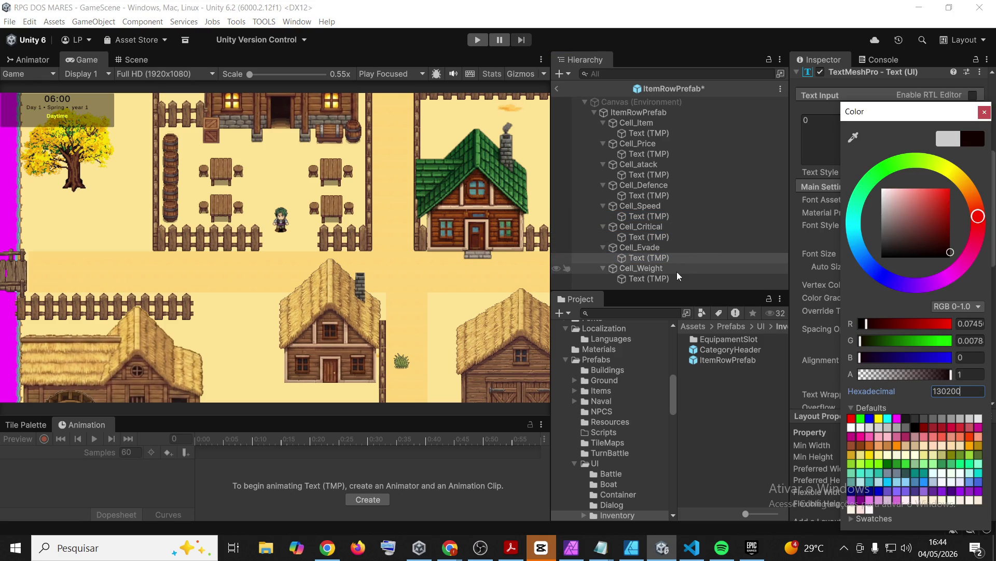
left_click(649, 279)
left_click(927, 285)
left_click(964, 392)
type("130200")
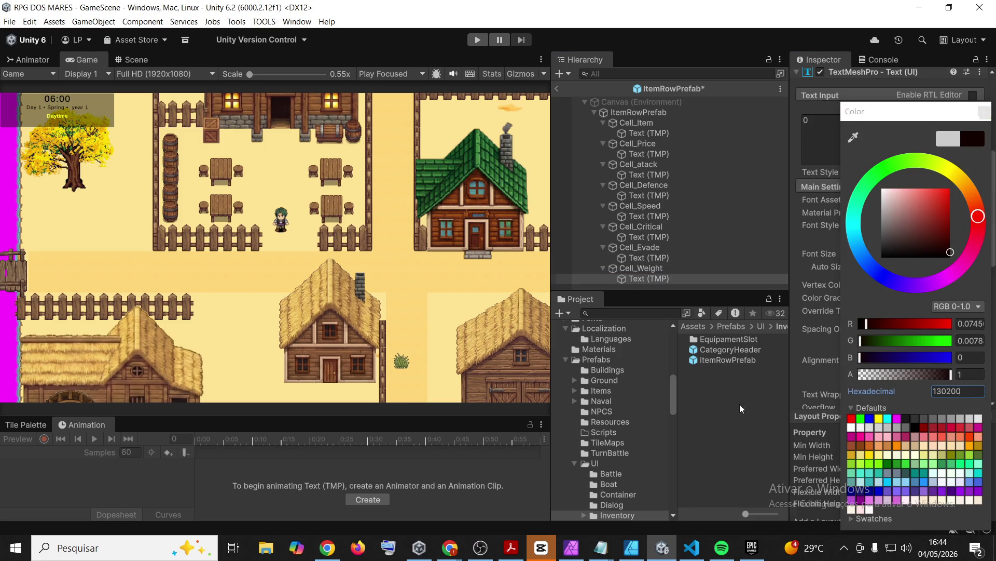
left_click(560, 105)
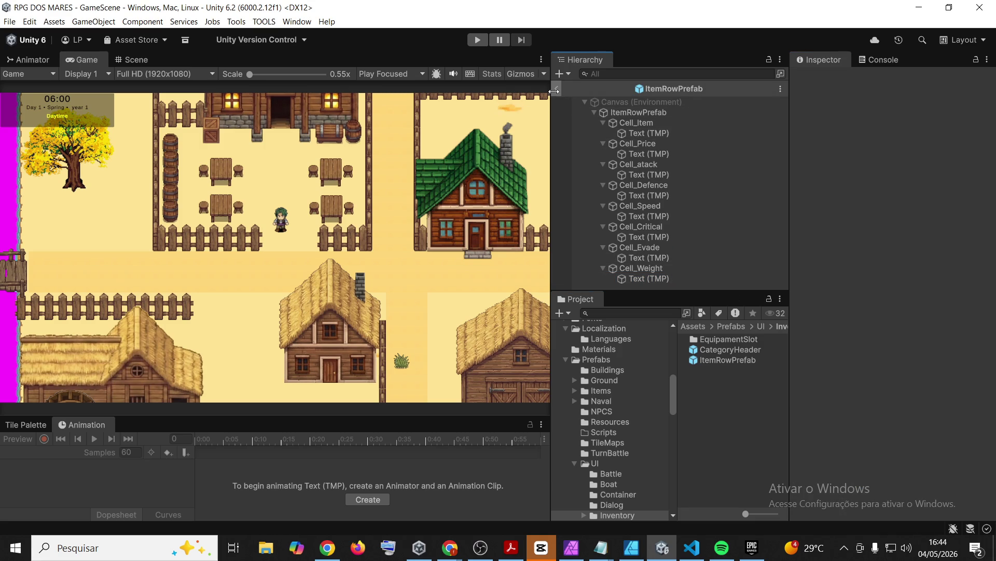
- Open CategoryHeader and inspect its Background, CollapseArrow and CategoryText elements
double_click(736, 352)
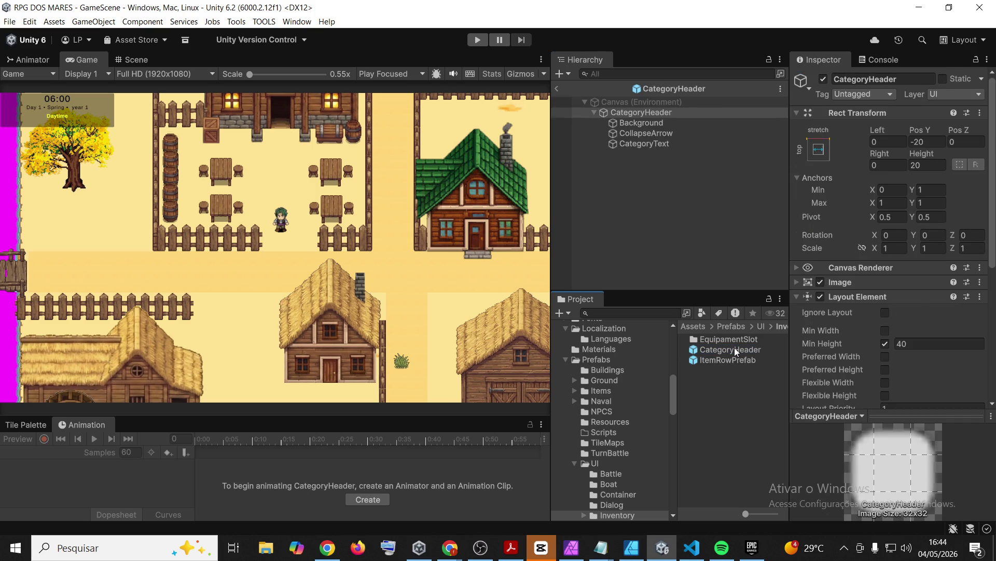
left_click(643, 126)
left_click(643, 134)
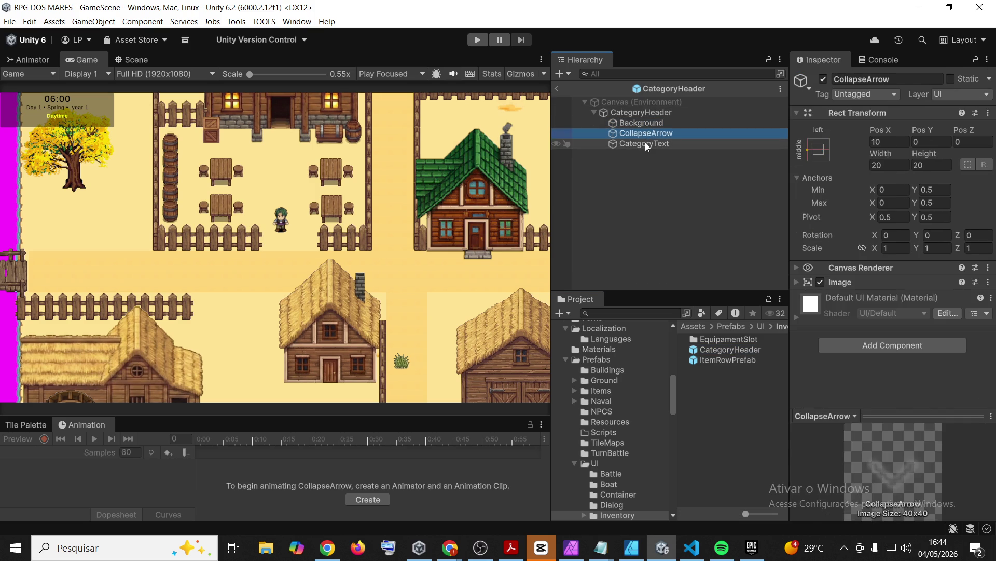
left_click(646, 147)
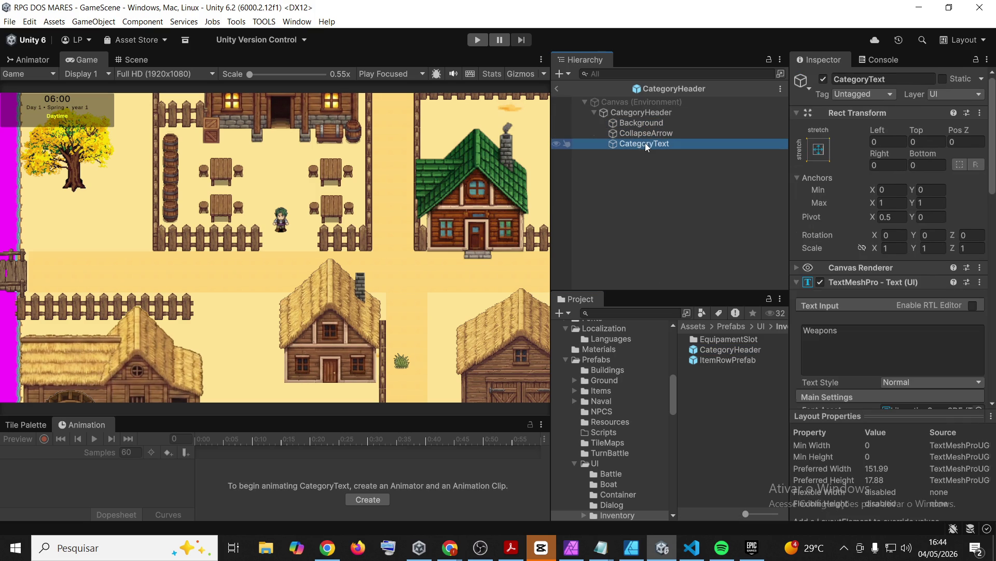
left_click(556, 89)
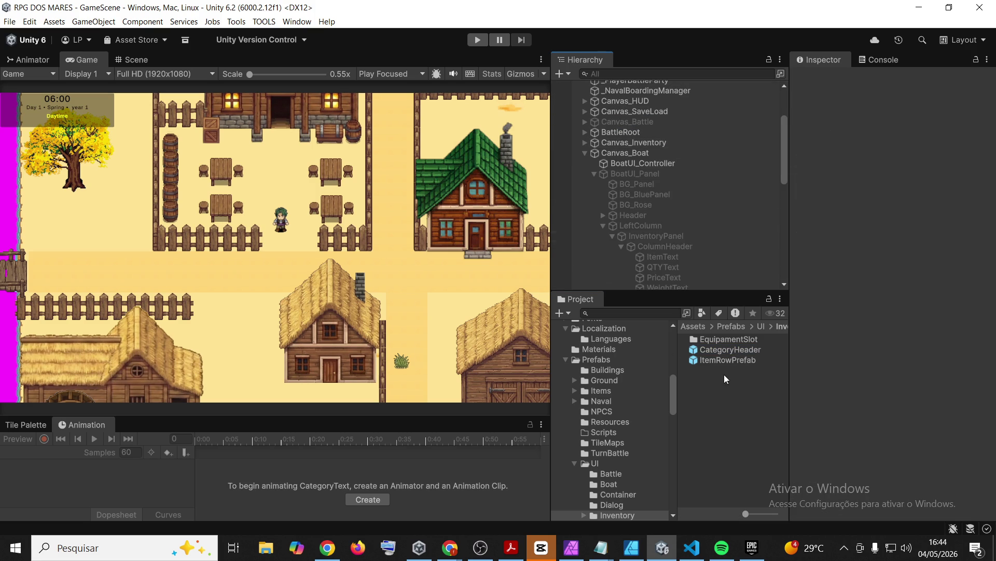
double_click(732, 352)
key("Down")
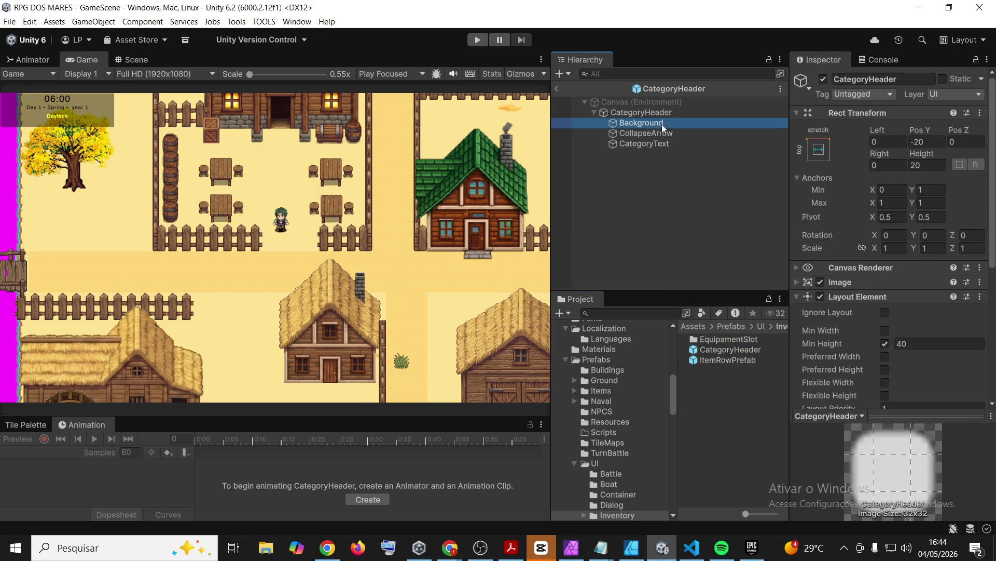
- Change CategoryText's colour from 93C3E8 to hex 130200 and select the Background element
left_click(665, 146)
scroll(916, 326, "down", 5)
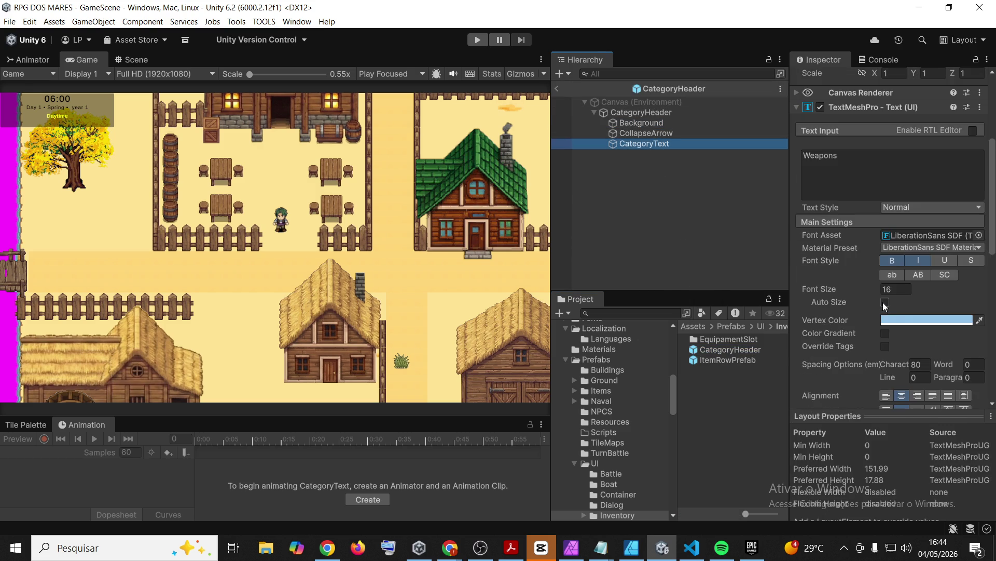
left_click(916, 326)
left_click(966, 390)
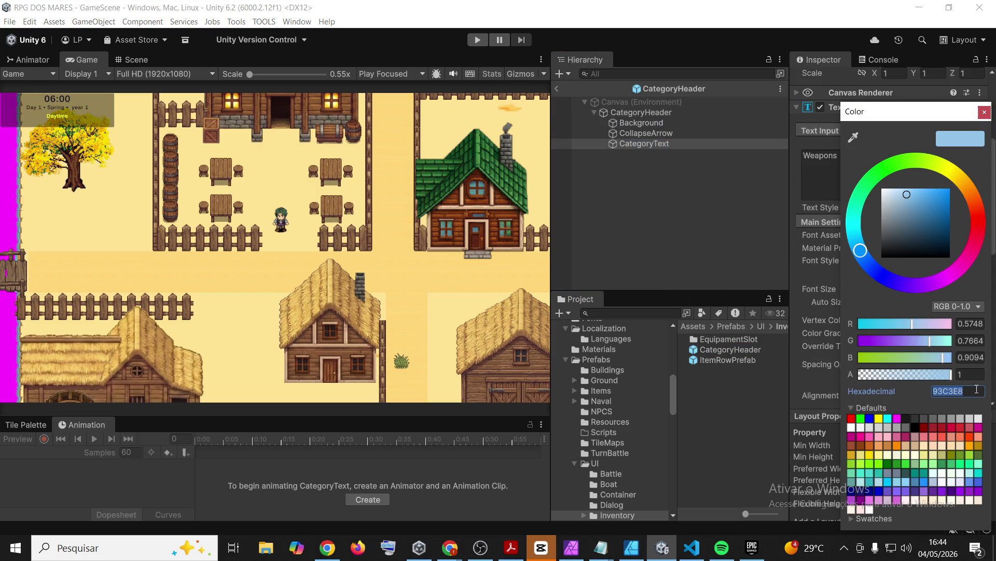
type("130200")
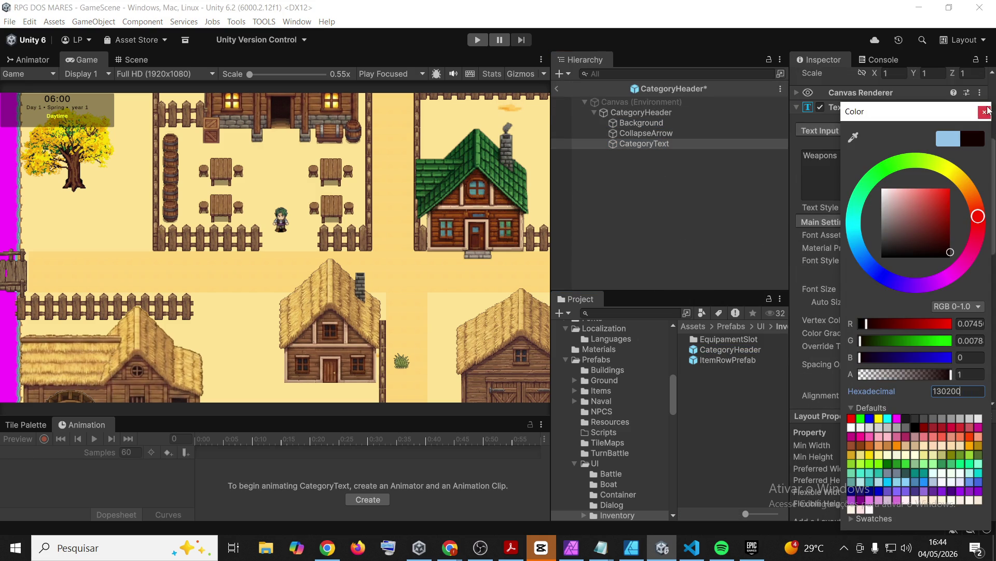
left_click(987, 111)
left_click(686, 125)
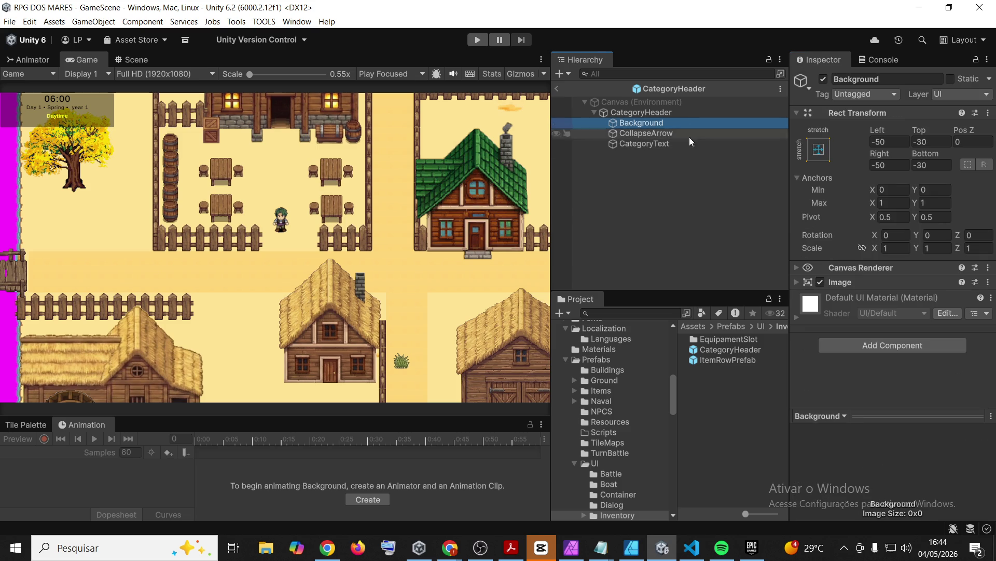
left_click(797, 282)
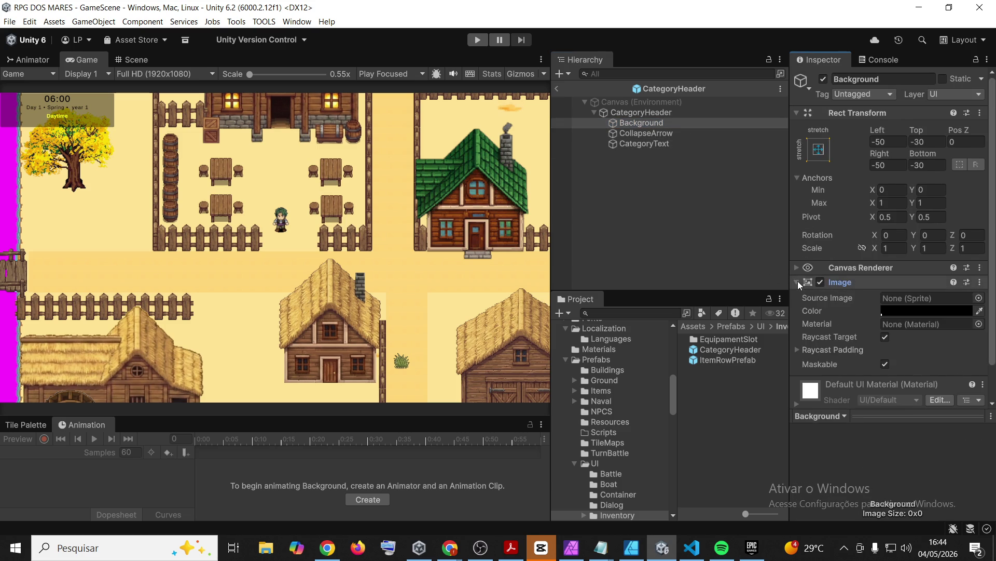
- Give Background the TableFrame_02 source image in opaque white and save the prefab
scroll(798, 285, "down", 2)
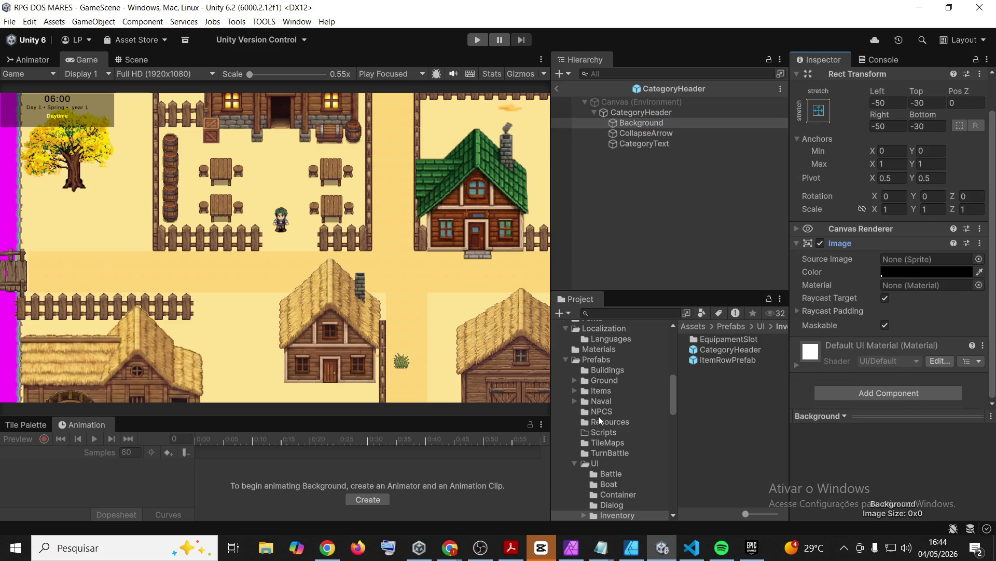
scroll(600, 420, "up", 3)
scroll(600, 419, "up", 6)
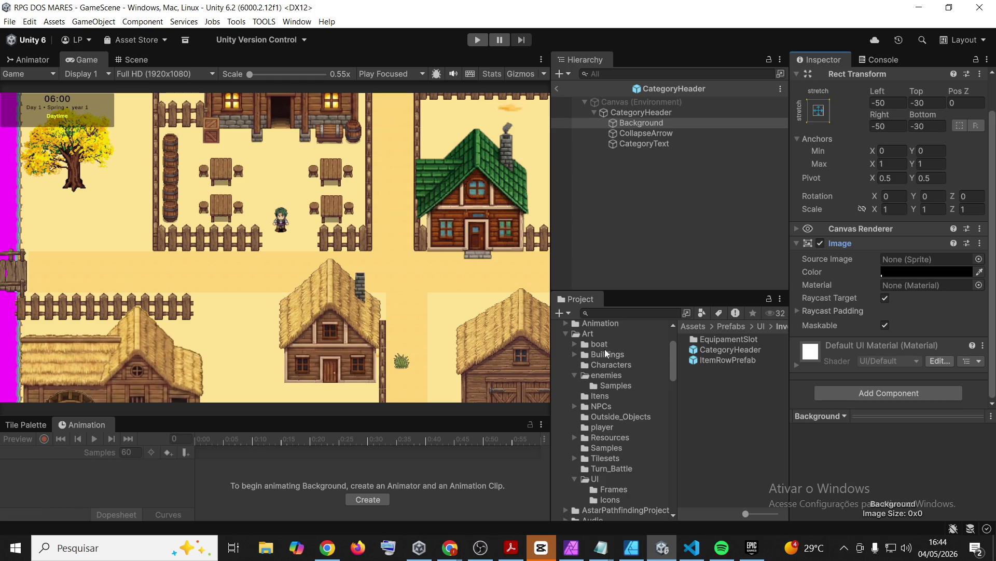
left_click(613, 491)
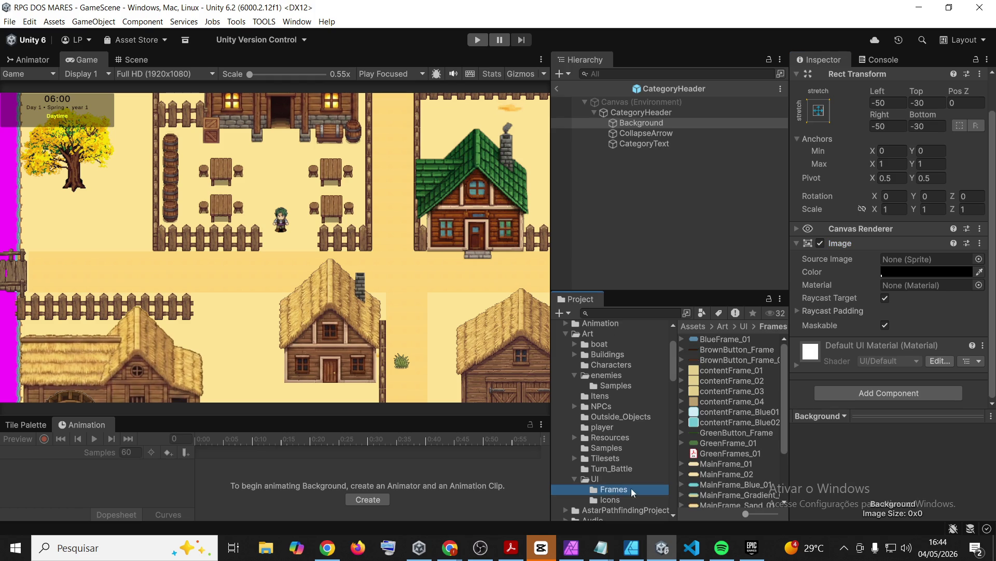
scroll(735, 430, "down", 3)
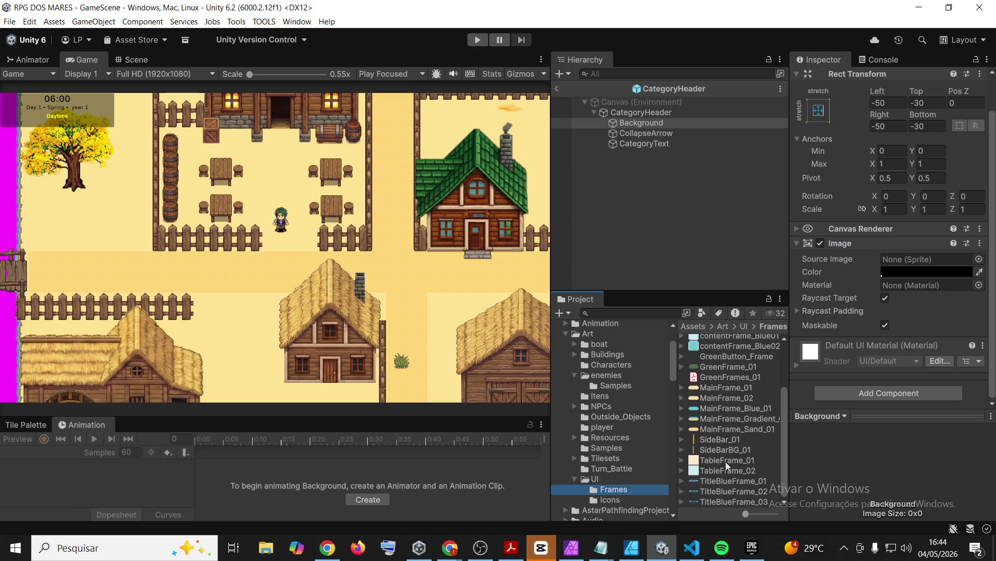
mouse_move(724, 467)
left_mouse_down()
mouse_move(832, 378)
mouse_move(848, 285)
mouse_move(930, 264)
left_mouse_up()
left_click(930, 272)
left_click_drag(885, 183, 847, 170)
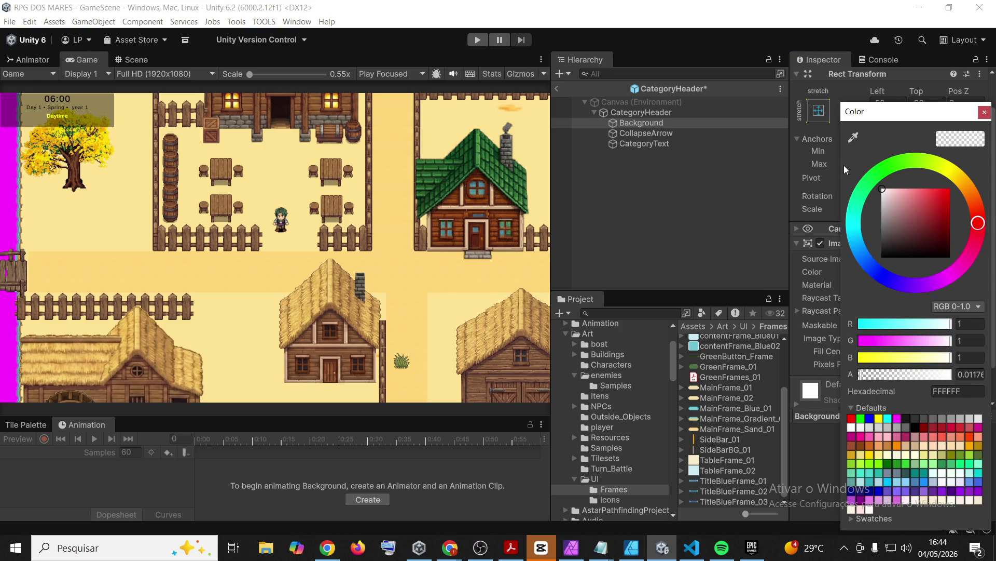
left_click_drag(903, 374, 988, 377)
key("ctrl+s")
left_click(678, 180)
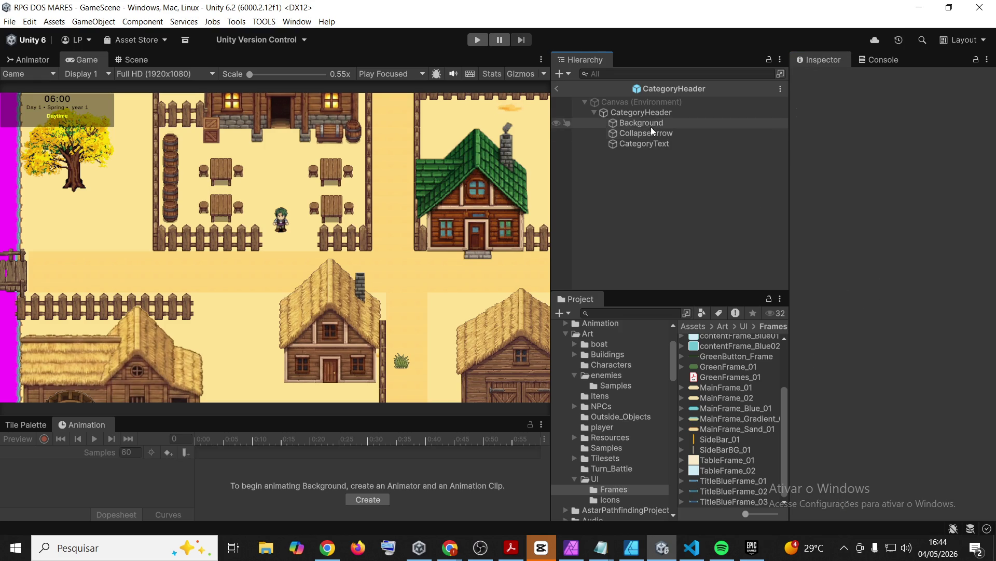
- Tint the CategoryHeader root image dark grey 393939 at alpha 0.2
left_click(642, 113)
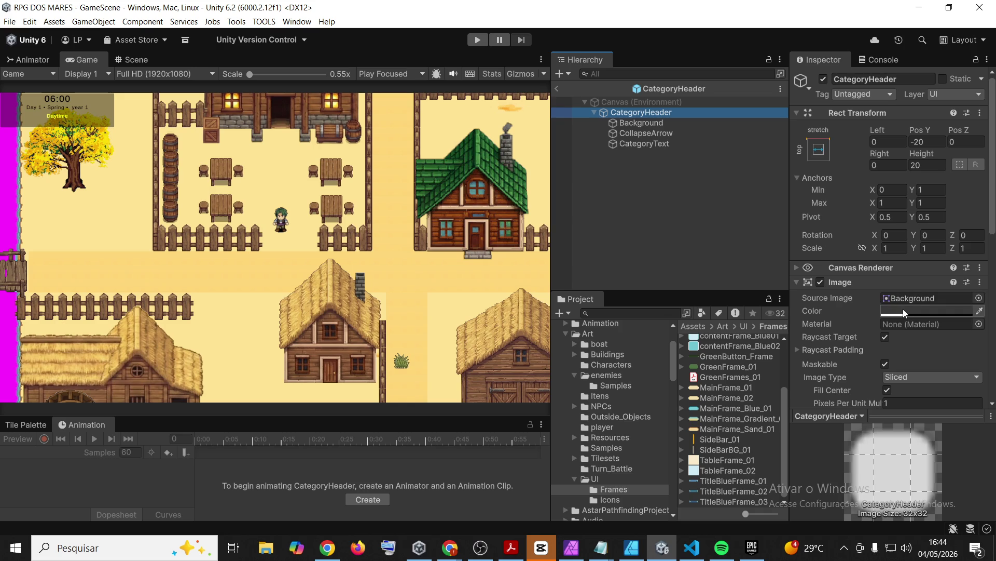
left_click(904, 313)
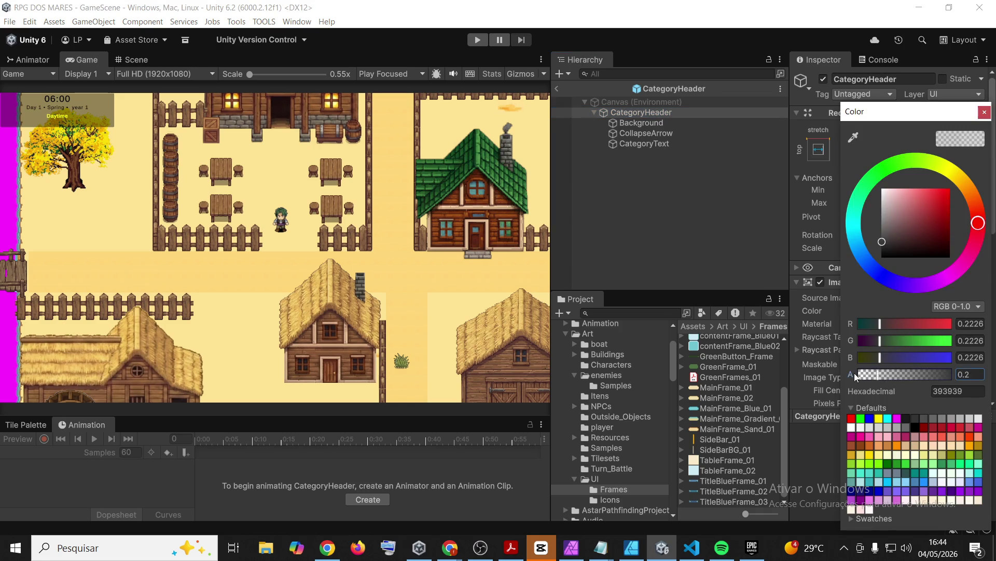
left_click(985, 112)
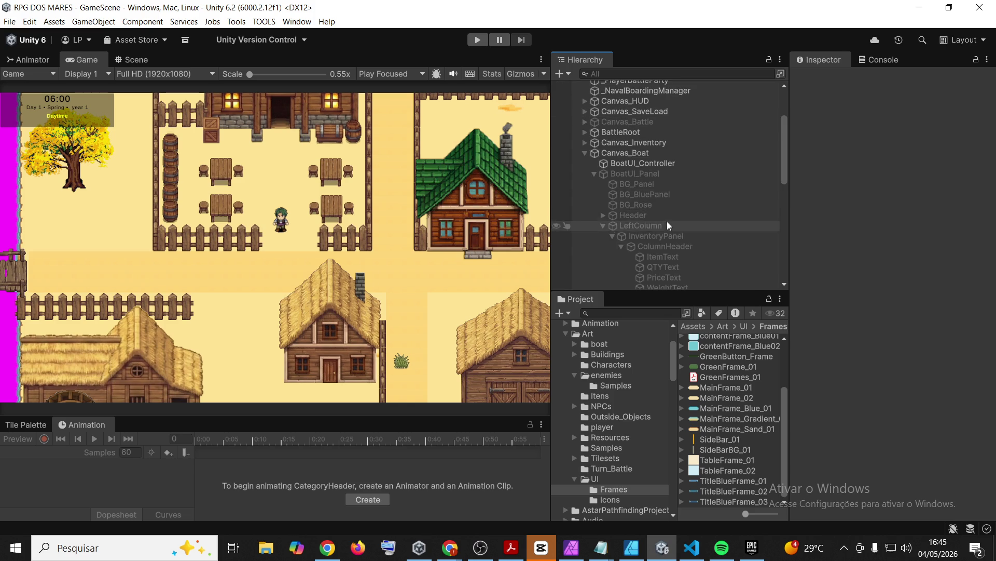
- Collapse BoatUI_Panel, open the Managers scene via a 'managers' search, and enter Play mode
left_click(594, 174)
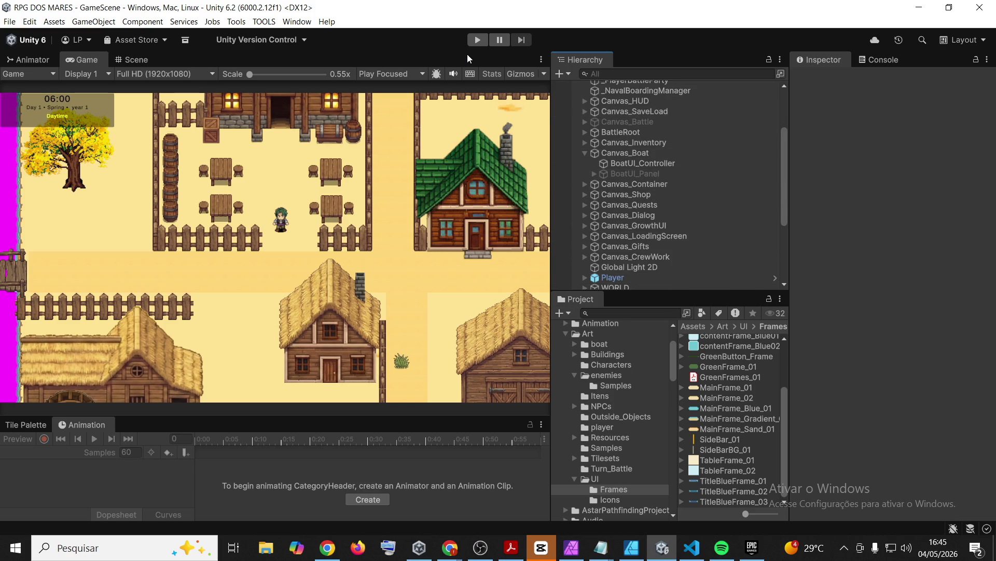
left_click(636, 313)
type("managers")
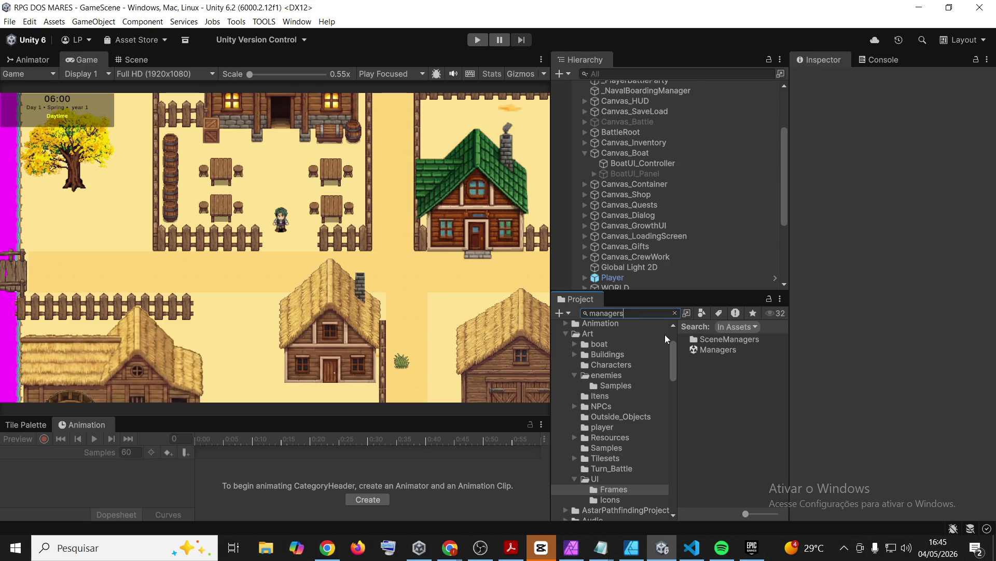
double_click(718, 349)
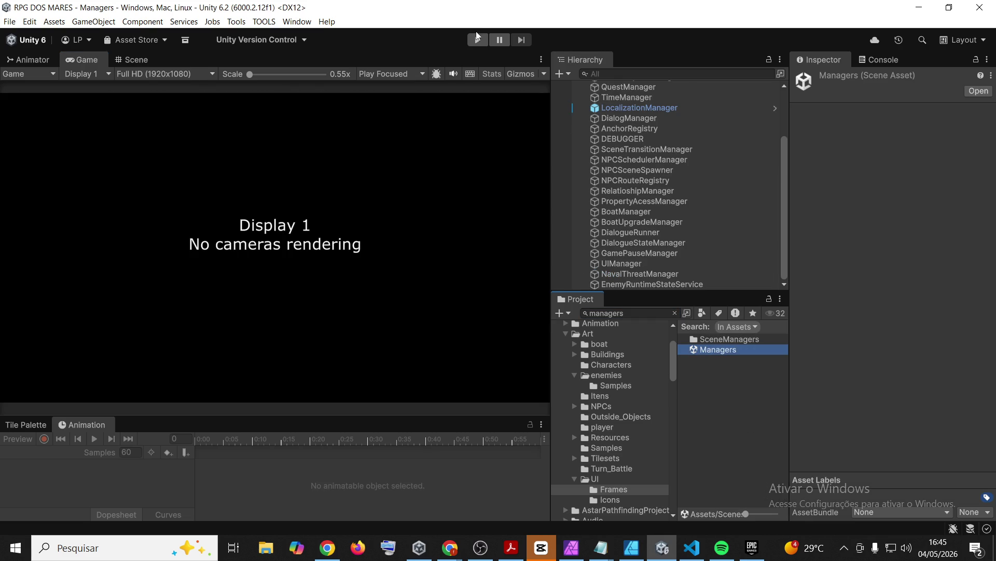
left_click(478, 39)
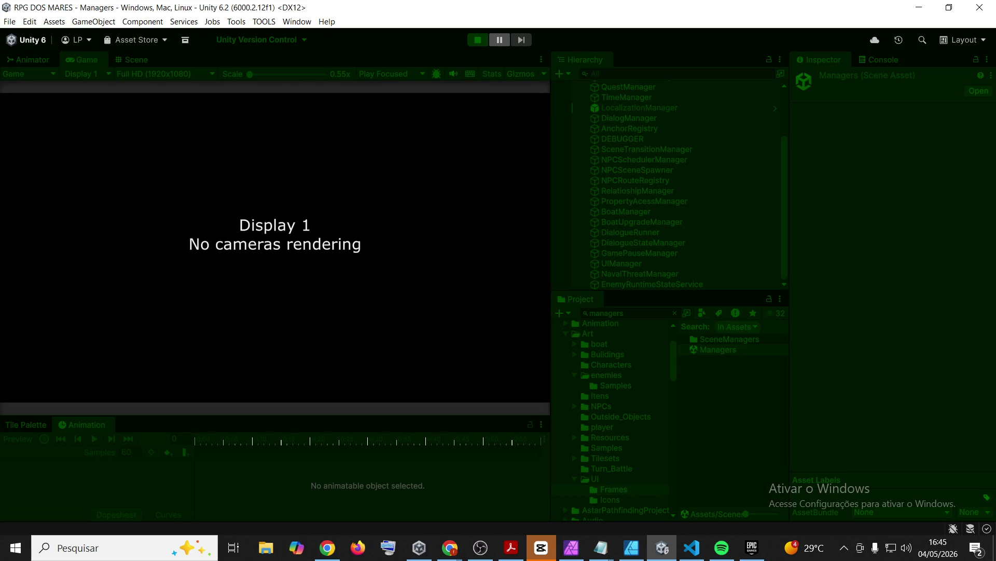
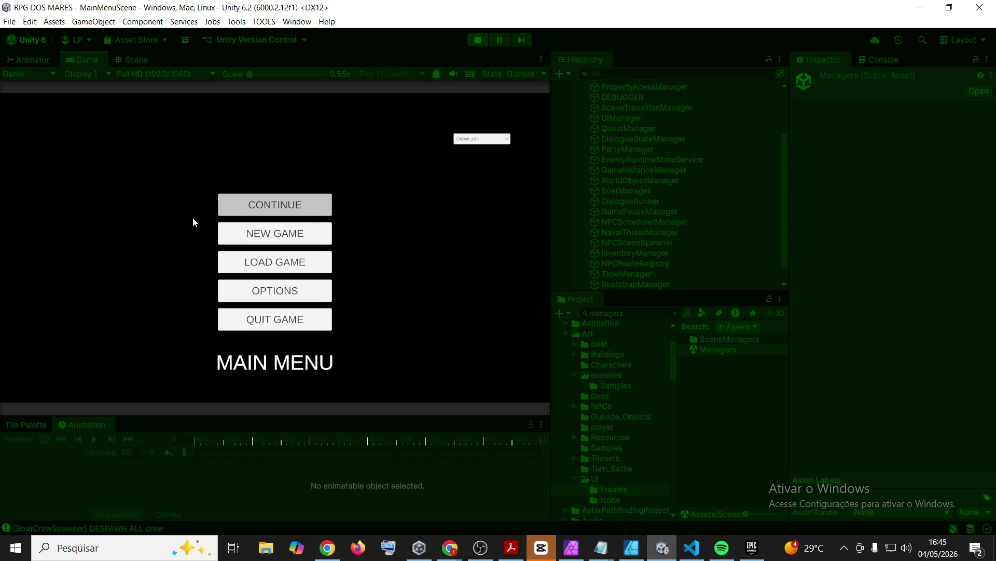
- Continue the saved game from the main menu, walk the player right along the village road, and open the inventory
key("Return")
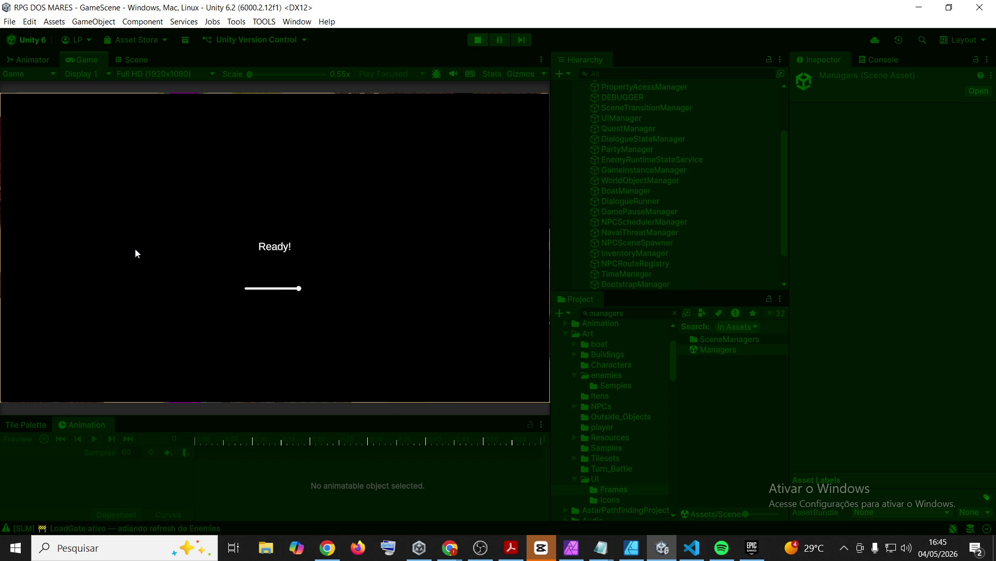
key("d")
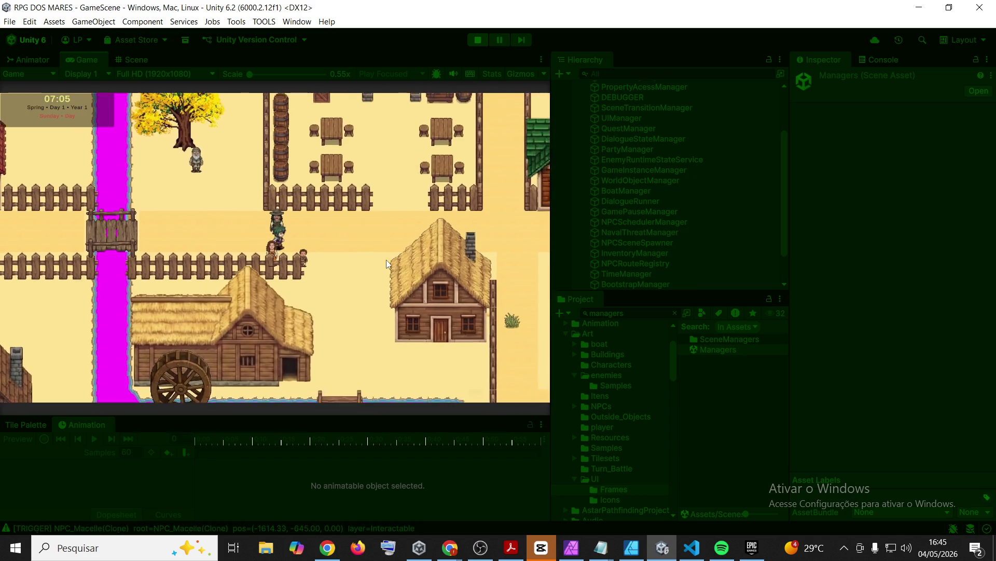
key("d")
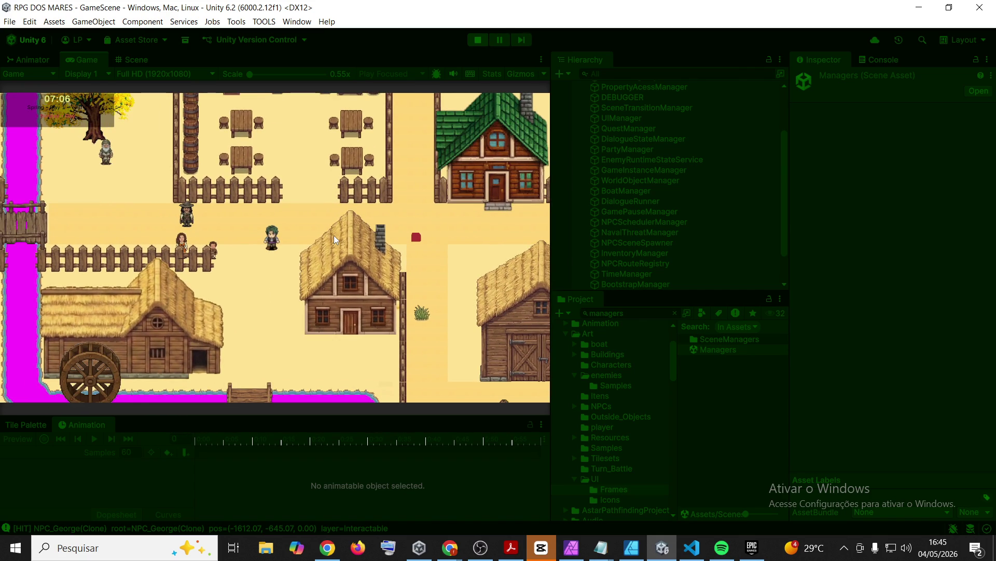
key("i")
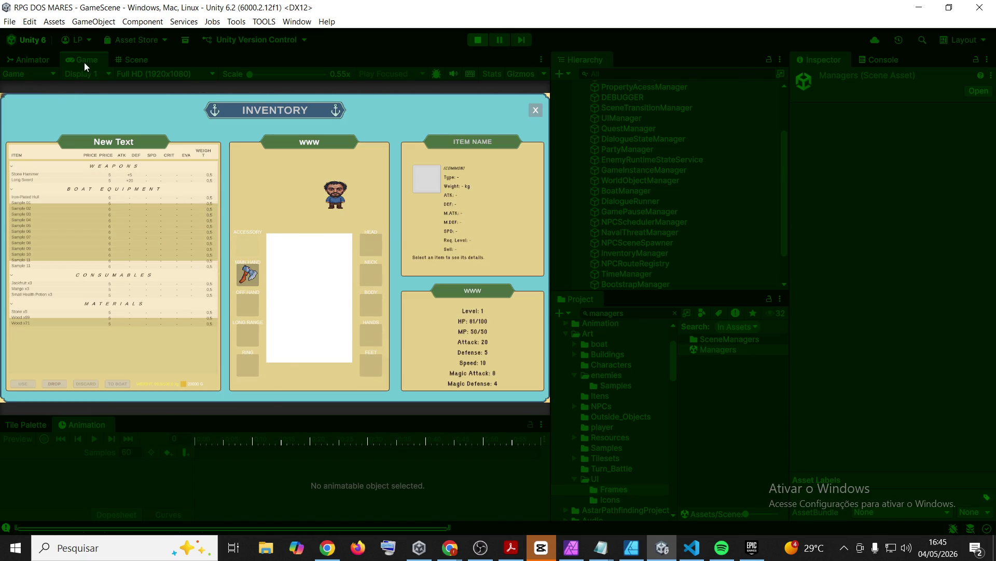
- Maximize the Game view, unequip the Lumberjack's Axe, and review the Axe, Stone Hammer, Long Sword and Boat Equipment
double_click(89, 60)
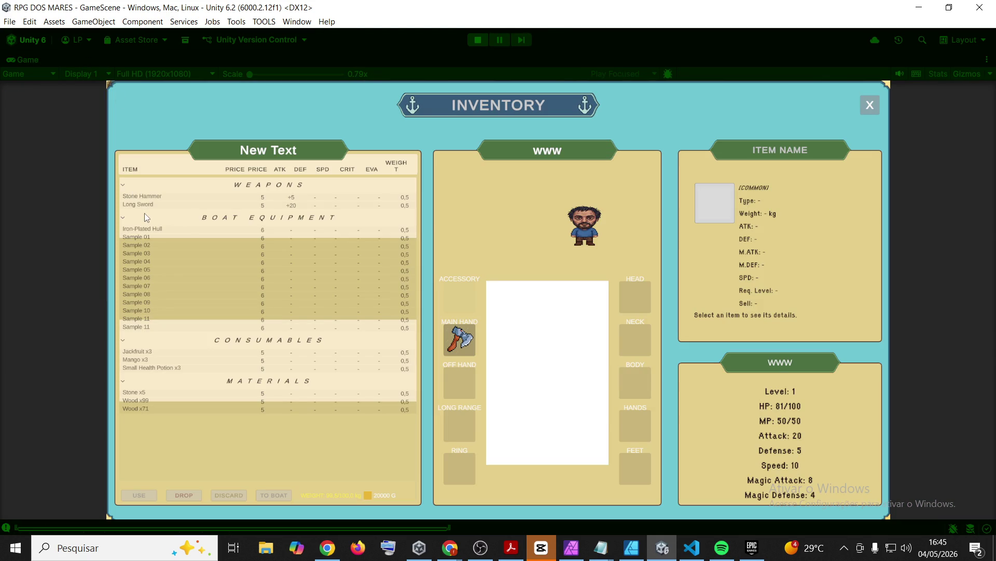
mouse_move(458, 340)
left_mouse_down()
mouse_move(213, 200)
mouse_move(200, 207)
left_mouse_up()
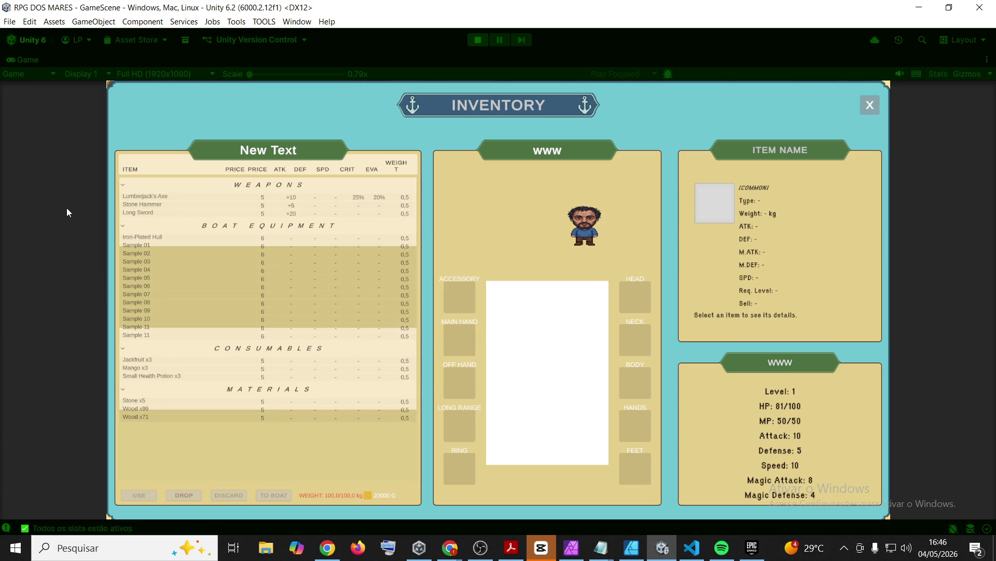
left_click(161, 196)
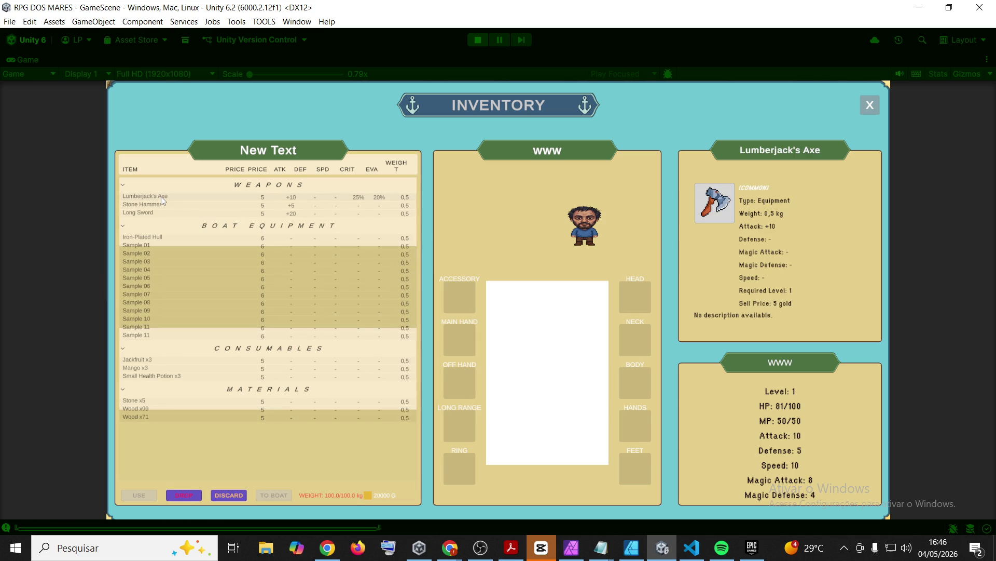
left_click(157, 204)
left_click(148, 213)
left_click(151, 226)
left_click(152, 225)
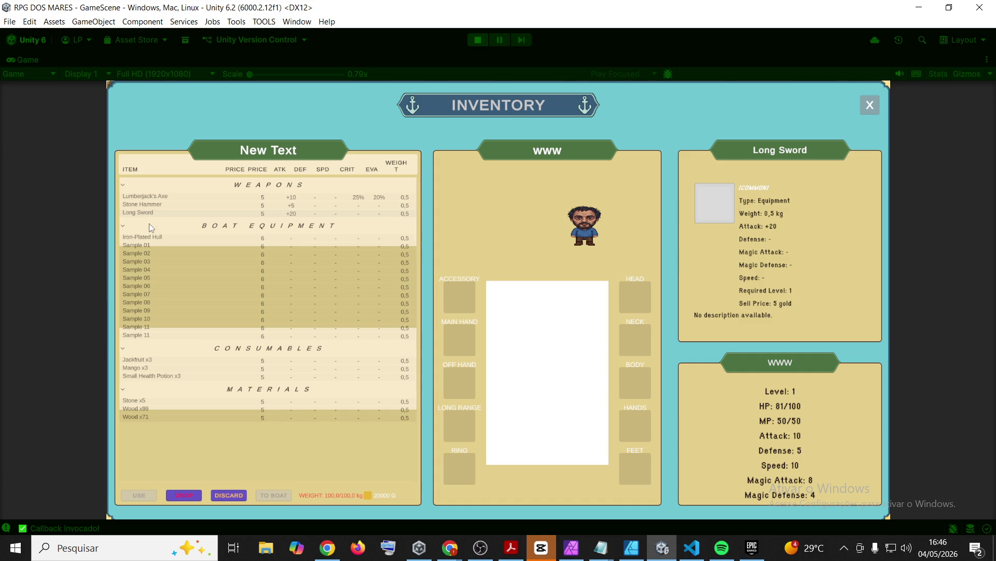
left_click(152, 228)
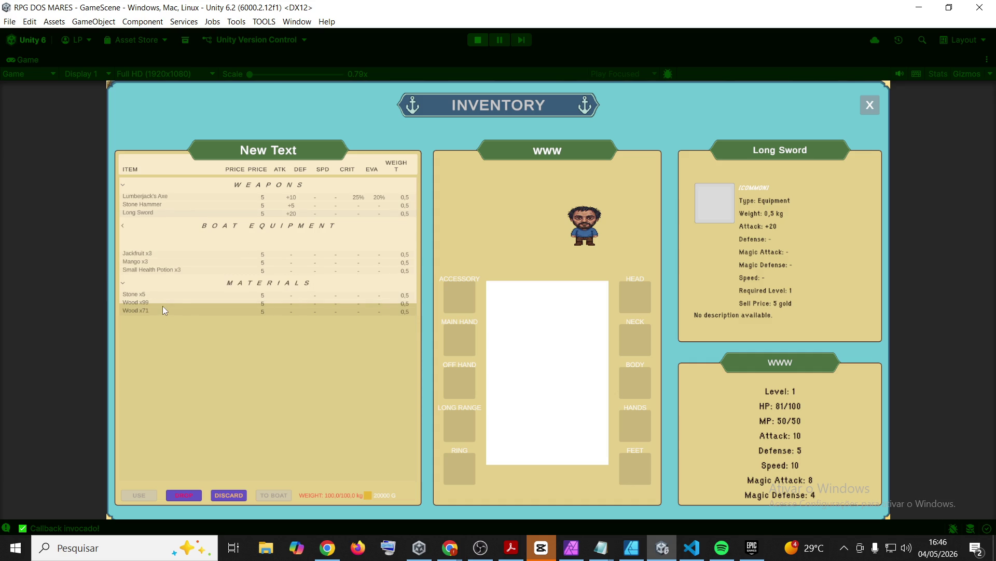
- Close the inventory, walk toward the tree, and stop play mode
left_click(871, 105)
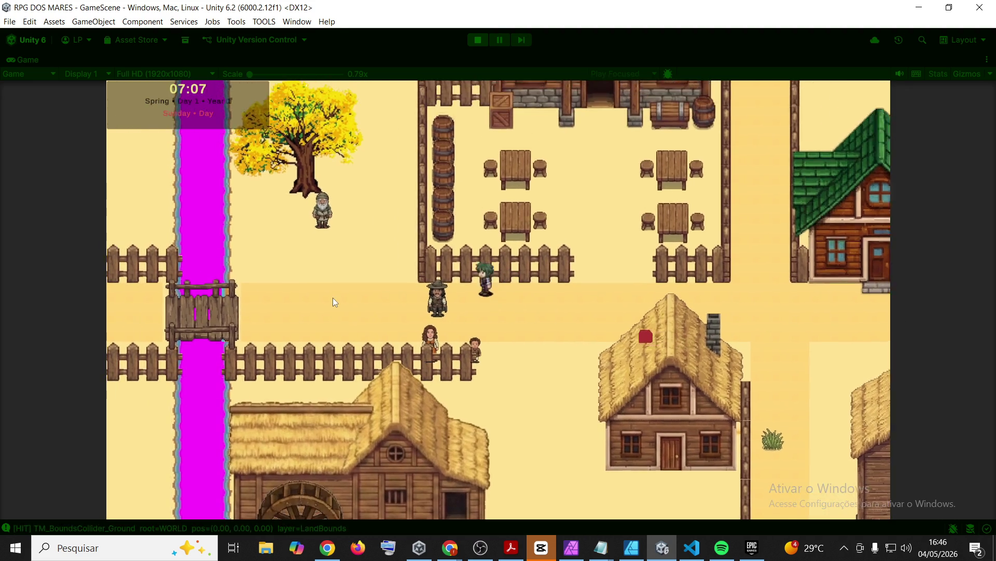
key("w")
key("a")
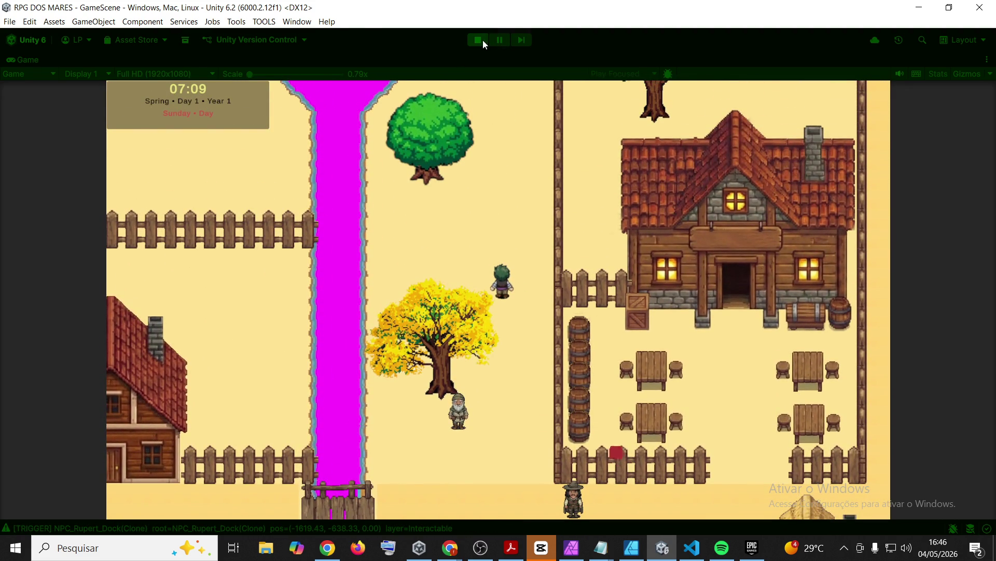
left_click(478, 40)
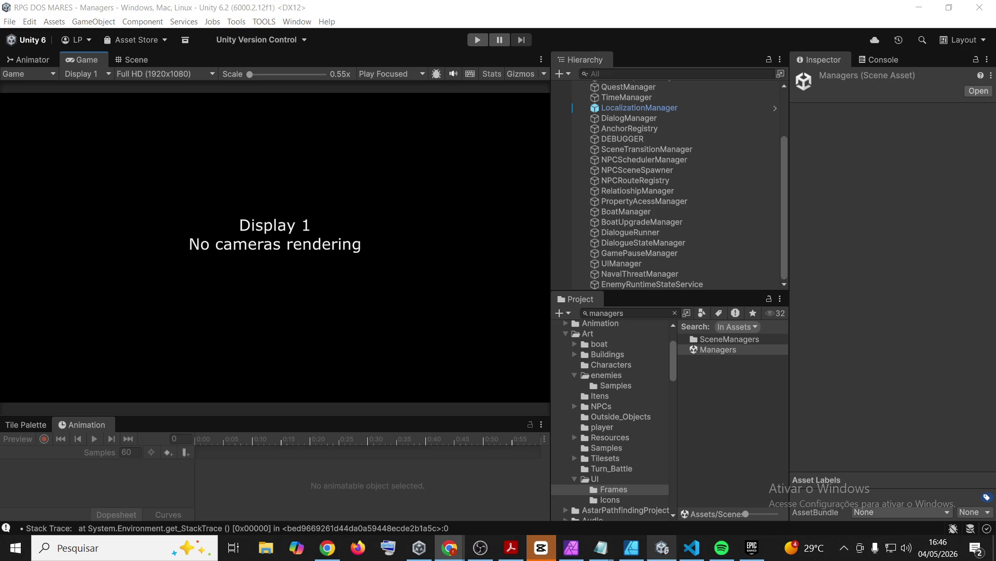
left_click(692, 548)
left_click(58, 73)
- Search the project for the fadeDuration line and open its match in TurnBasedBattleManager.cs
key("ctrl+a")
type("[SerializeField] private float fadeDuration = 1f;")
left_click(74, 185)
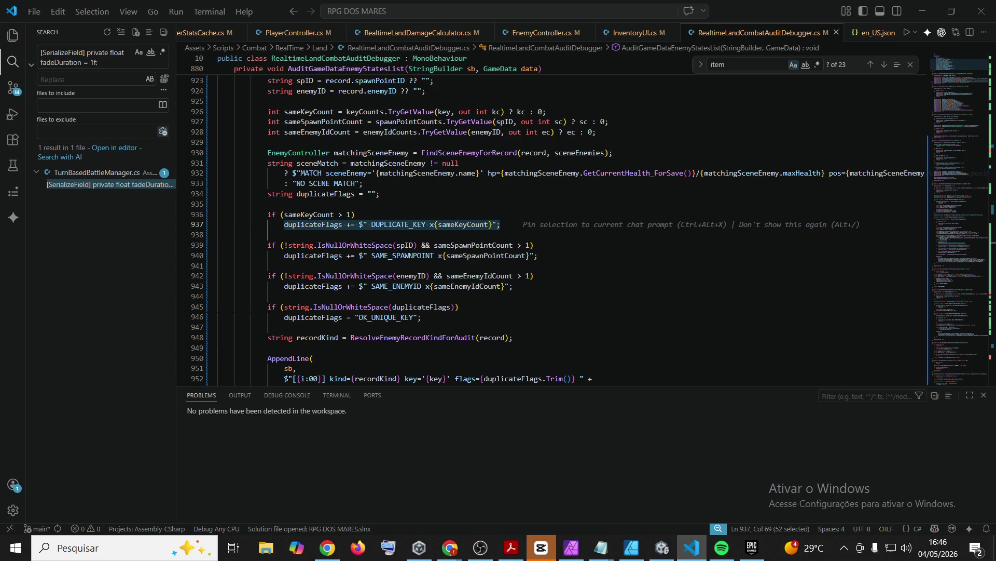
left_click(86, 185)
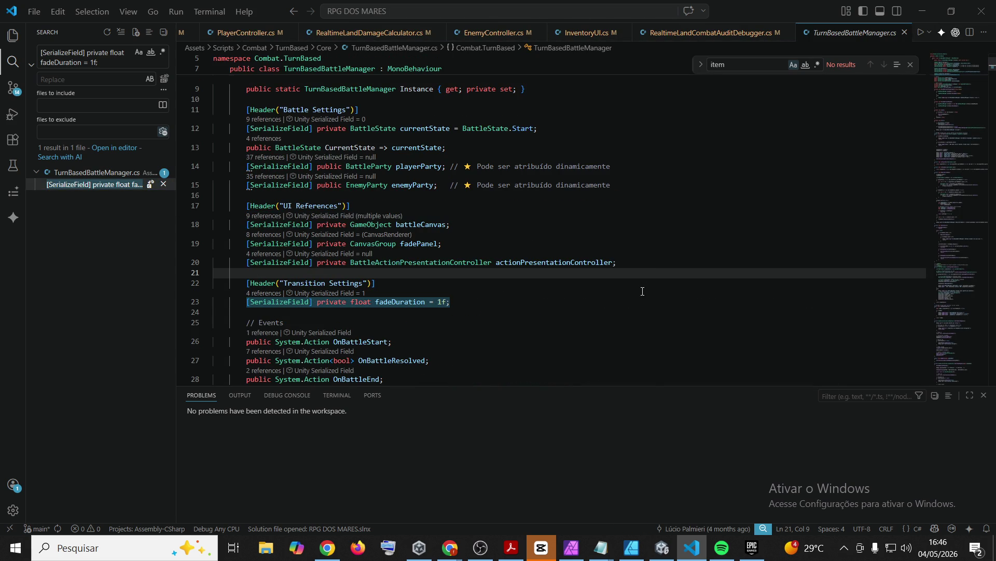
- Paste the Runtime Sync header and three bool fields after fadeDuration, indent them, then find '// Limpar queue'
left_click(642, 291)
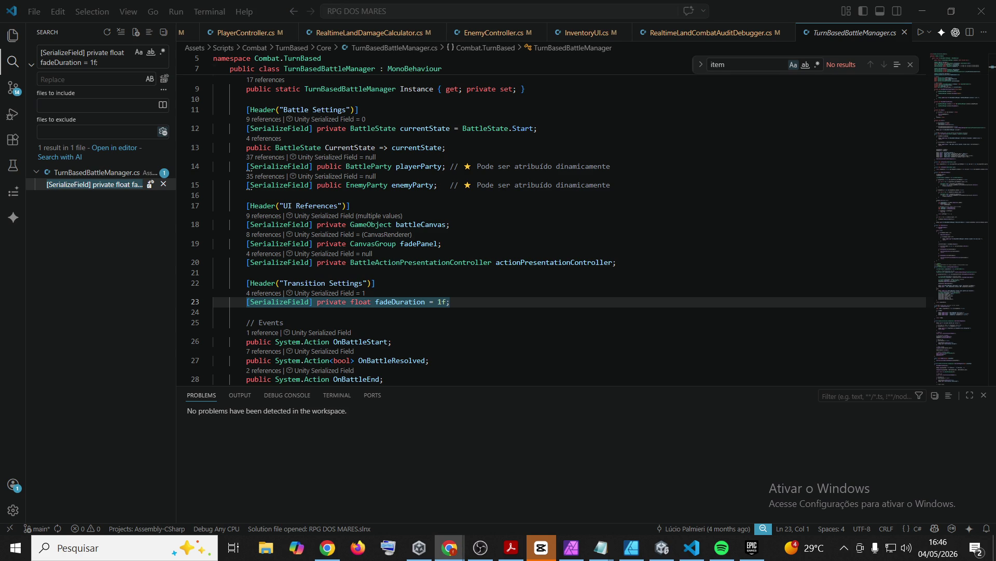
scroll(443, 286, "down", 1)
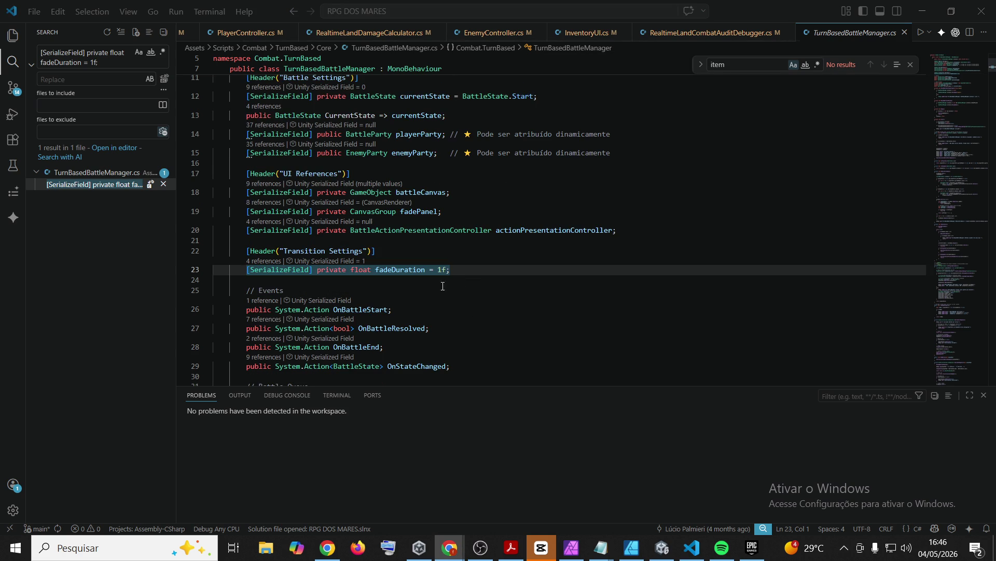
left_click(492, 270)
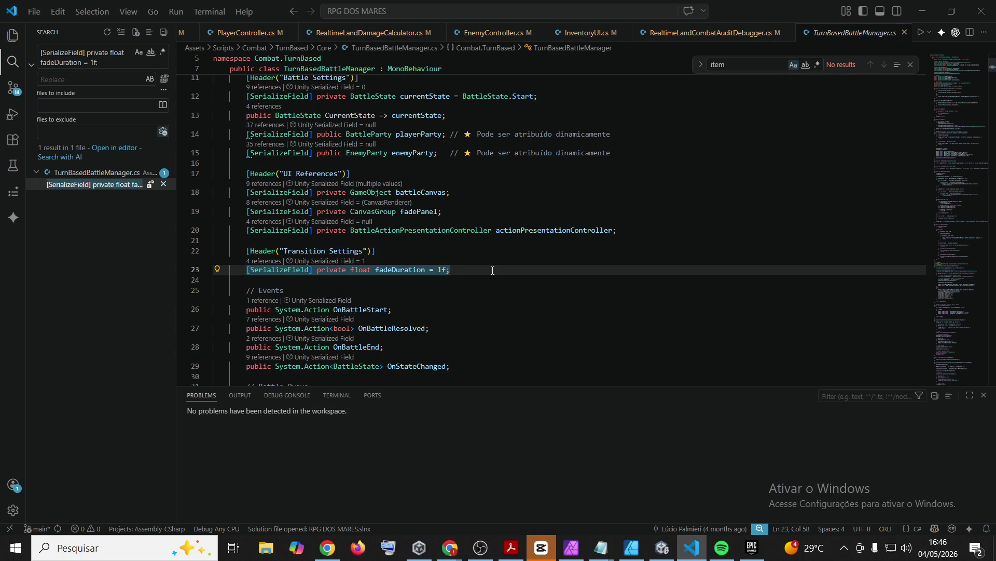
type("[Header(\"Runtime Sync\")] [SerializeField] private bool syncPlayerRuntimeOnBattleEnd = true; [SerializeField] private bool allowBattleToWriteZeroHP = true; [SerializeField] private bool showRuntimeSyncLogs = true;")
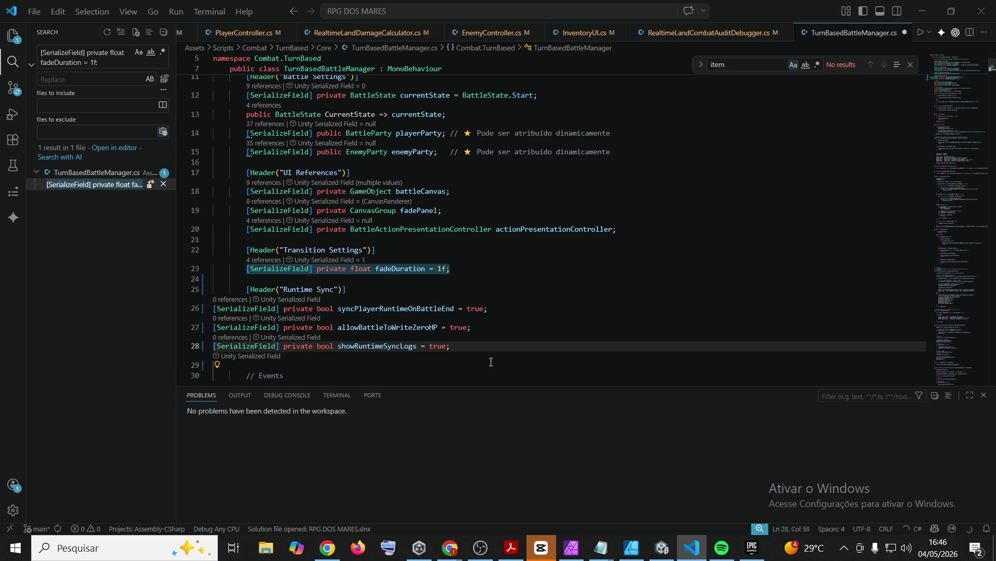
left_click_drag(463, 348, 214, 309)
key("Tab")
key("Tab")
left_click(560, 278)
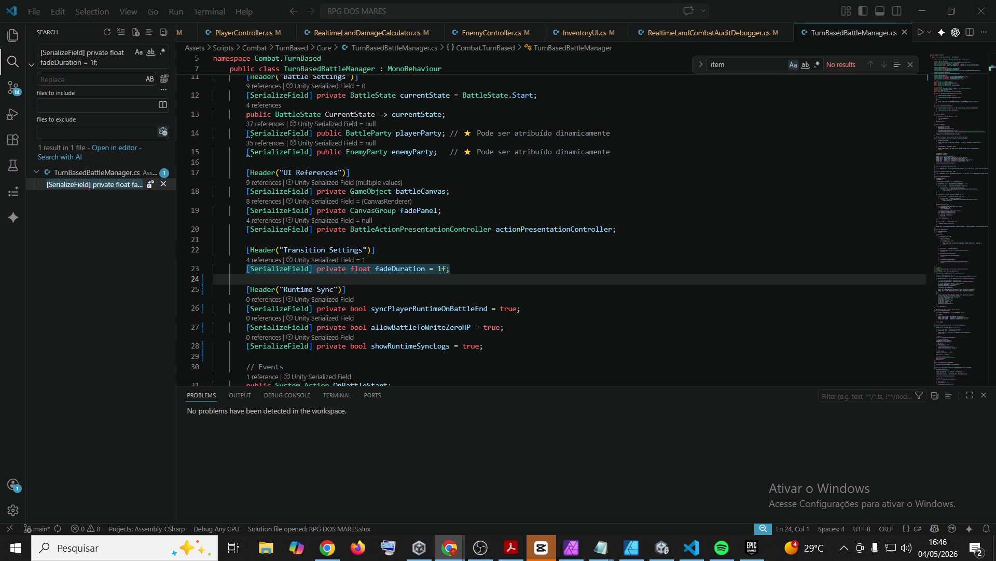
left_click(780, 61)
type("// Limpar queue")
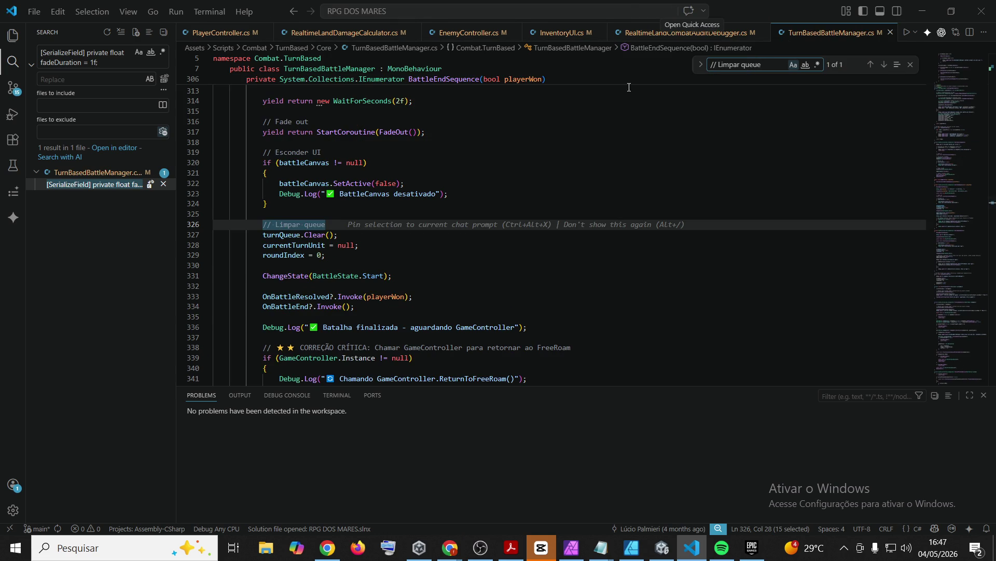
- Replace lines 326–334 with code calling the sync method, indent it two levels, and save
mouse_move(355, 306)
left_mouse_down()
mouse_move(264, 296)
mouse_move(263, 217)
left_mouse_up()
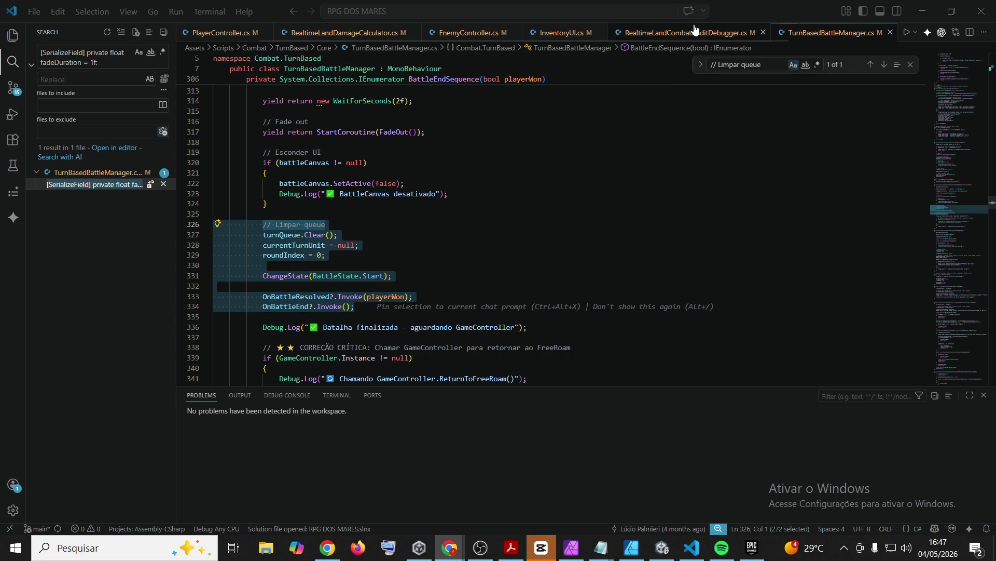
left_click(786, 8)
type("// Limpar queue turnQueue.Clear(); currentTurnUnit = null; roundIndex = 0;  // Antes de avisar outros sistemas, grava HP/MP dos BattleUnits no runtime oficial. // Importante: NavalBoardingManager pode destruir a party no OnBattleResolved. SyncPlayerRuntimeFromBattleParty($\"BattleEndSequence playerWon={playerWon}\");  ChangeState(BattleState.Start);  OnBattleResolved?.Invoke(playerWon); OnBattleEnd?.Invoke();")
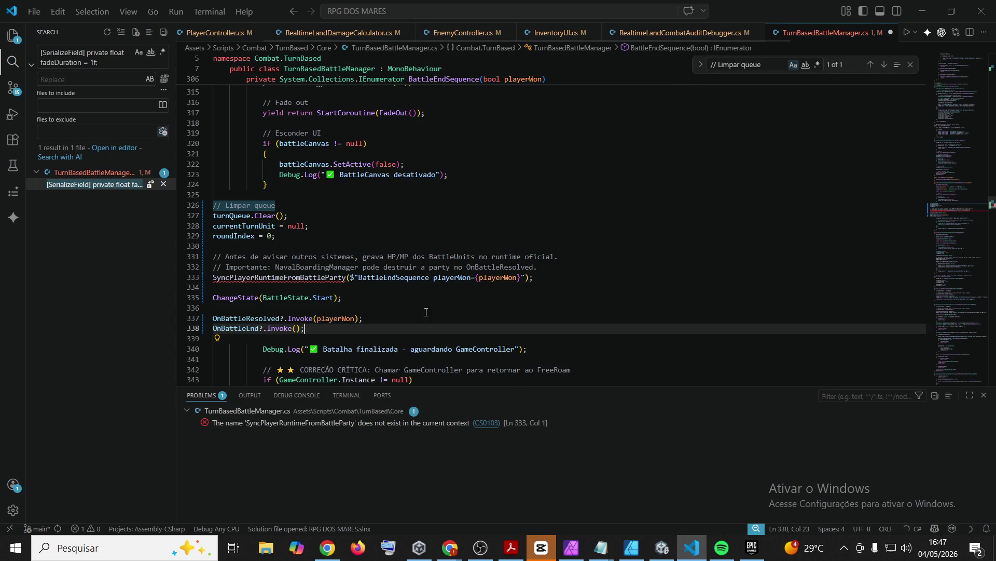
mouse_move(316, 329)
left_mouse_down()
mouse_move(218, 228)
mouse_move(174, 207)
left_mouse_up()
key("Tab")
key("Tab")
left_click(556, 221)
key("ctrl+s")
- Find the Boarding encounter comment and select lines 372–380 of the flee sequence
key("alt+Tab")
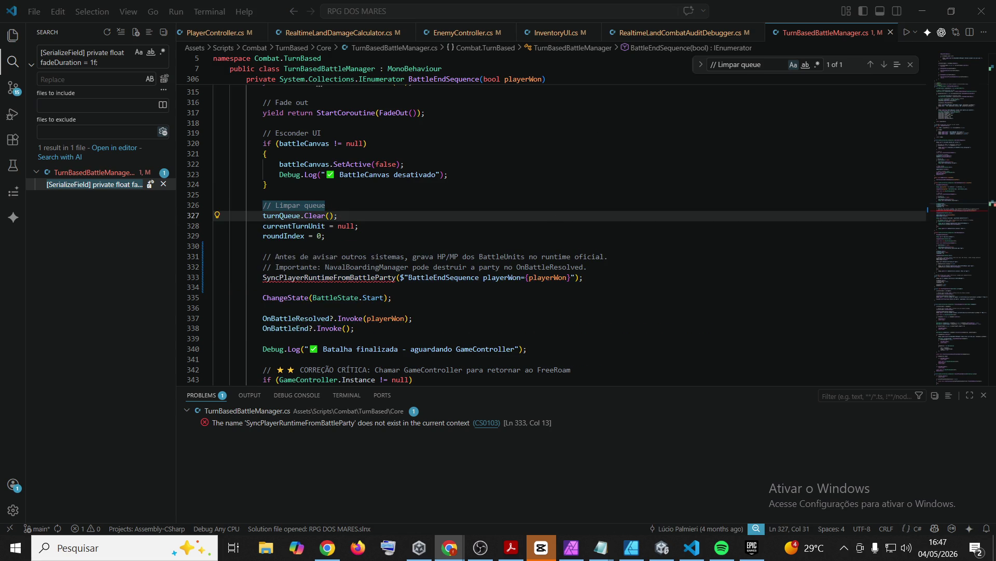
key("ctrl+f")
type("// Boarding / encounter externo trata i")
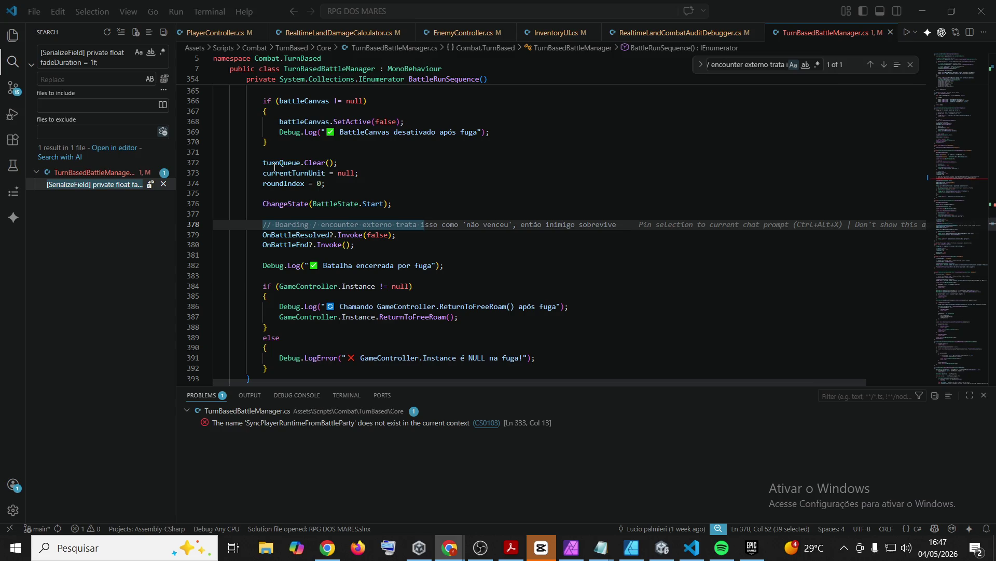
mouse_move(265, 163)
left_mouse_down()
mouse_move(337, 165)
mouse_move(306, 171)
left_mouse_up()
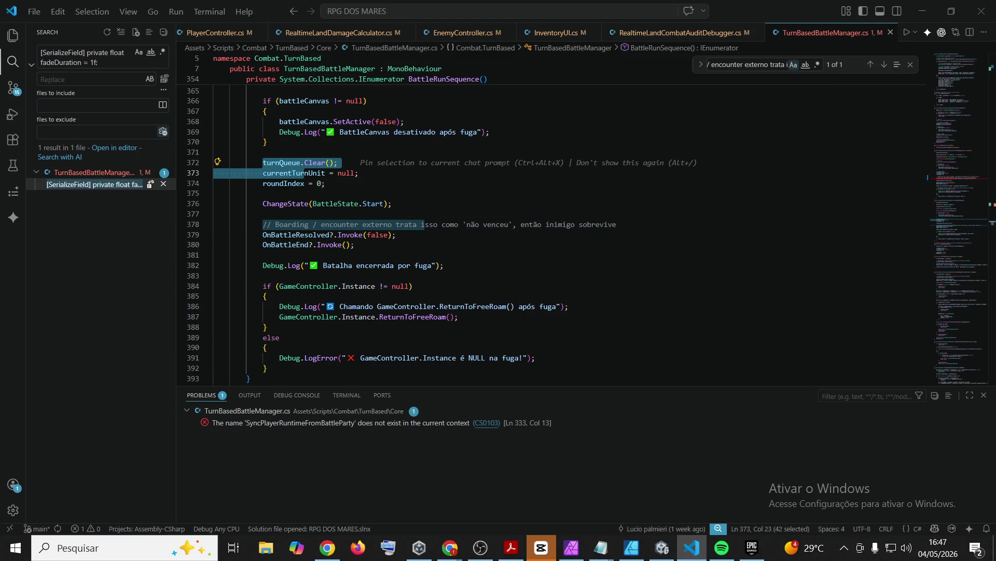
mouse_move(355, 244)
left_mouse_down()
mouse_move(218, 245)
mouse_move(123, 176)
left_mouse_up()
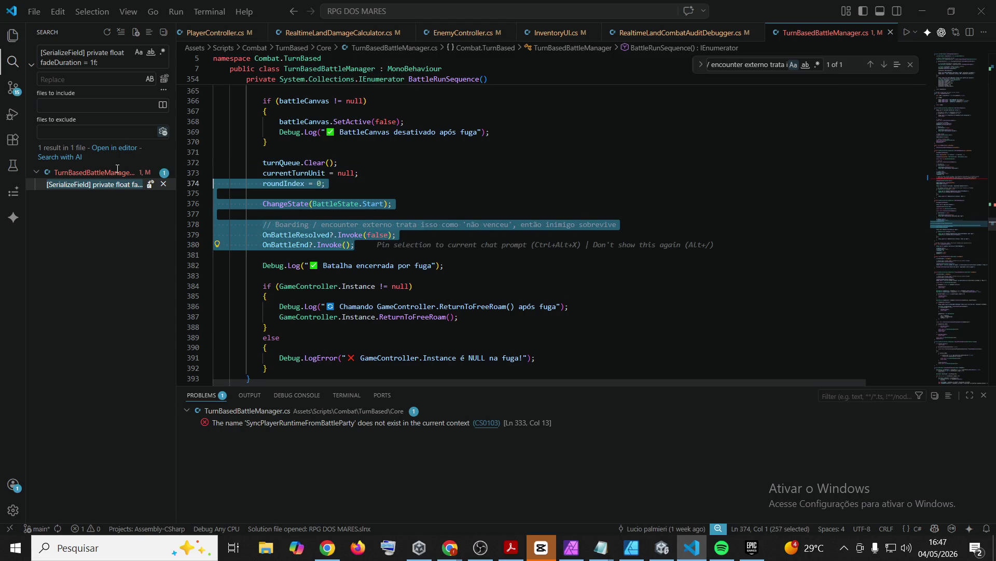
key("shift+Up")
key("shift+Up")
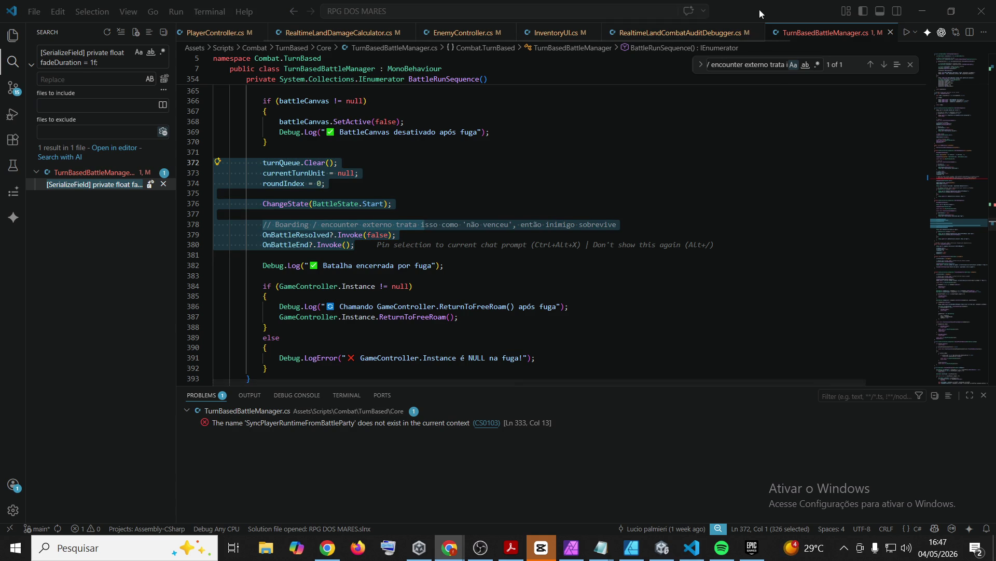
- Paste the replacement sync lines, indent lines 373–384 into the block, and save the file
type("turnQueue.Clear(); currentTurnUnit = null; roundIndex = 0;  // Fuga também deve preservar HP/MP atual dos personagens. // Ex: player tomou dano, fugiu e salvou depois. SyncPlayerRuntimeFromBattleParty(\"BattleRunSequence\");  ChangeState(BattleState.Start);  // Boarding / encounter externo trata isso como 'não venceu', então inimigo sobrevive OnBattleResolved?.Invoke(false); OnBattleEnd?.Invoke();")
mouse_move(304, 286)
left_mouse_down()
mouse_move(161, 177)
mouse_move(161, 165)
left_mouse_up()
key("Tab")
key("Tab")
key("Tab")
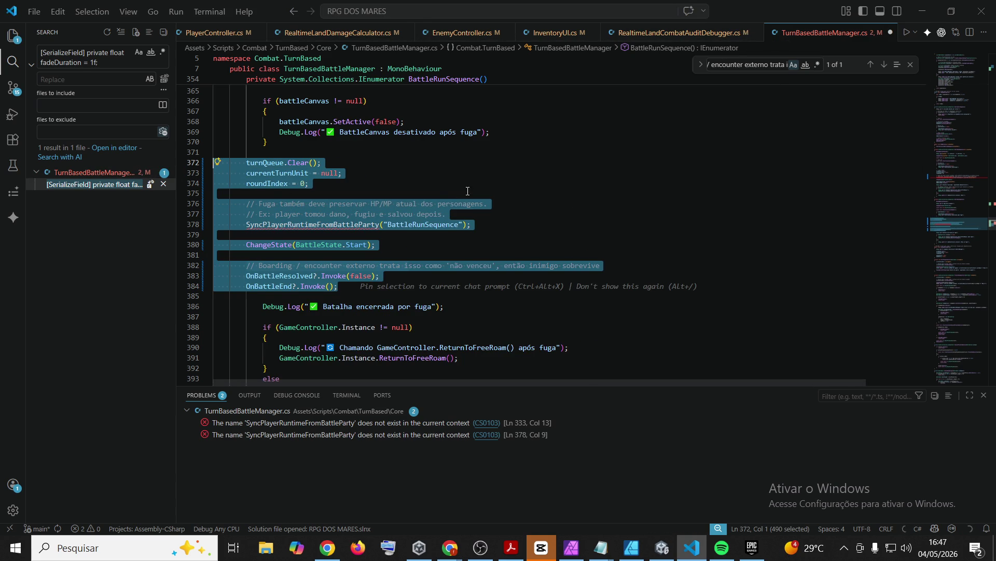
left_click(574, 178)
key("ctrl+s")
key("alt+Tab")
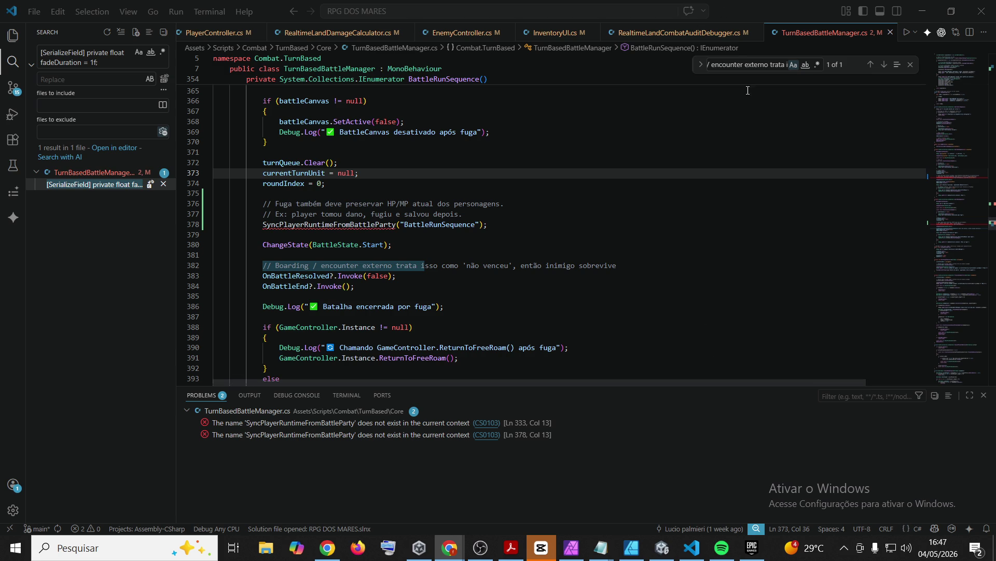
double_click(758, 64)
- Find CleanupAfterBattle( and insert blank lines above its comment
key("ctrl+a")
type("CleanupAfterBattle(")
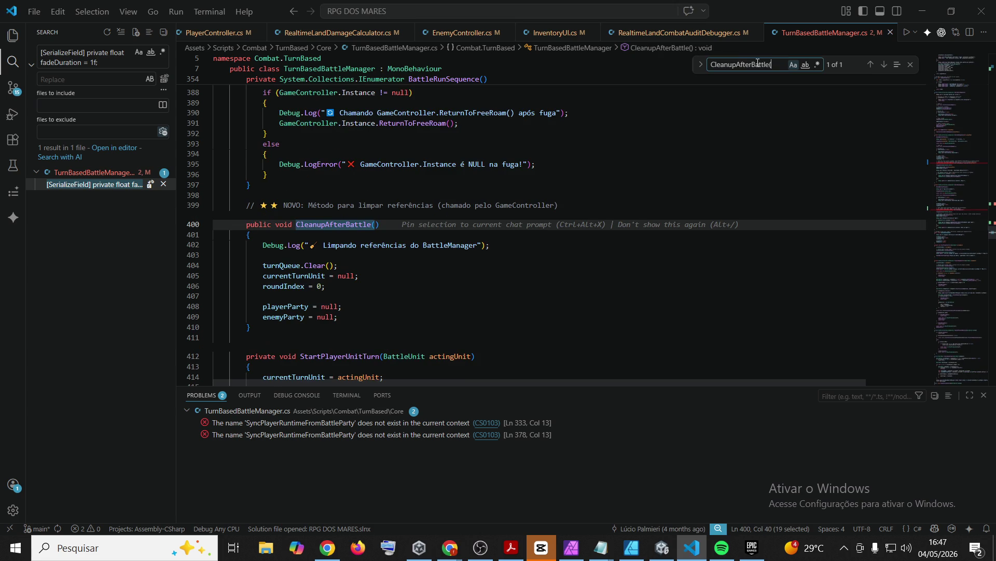
left_click(304, 187)
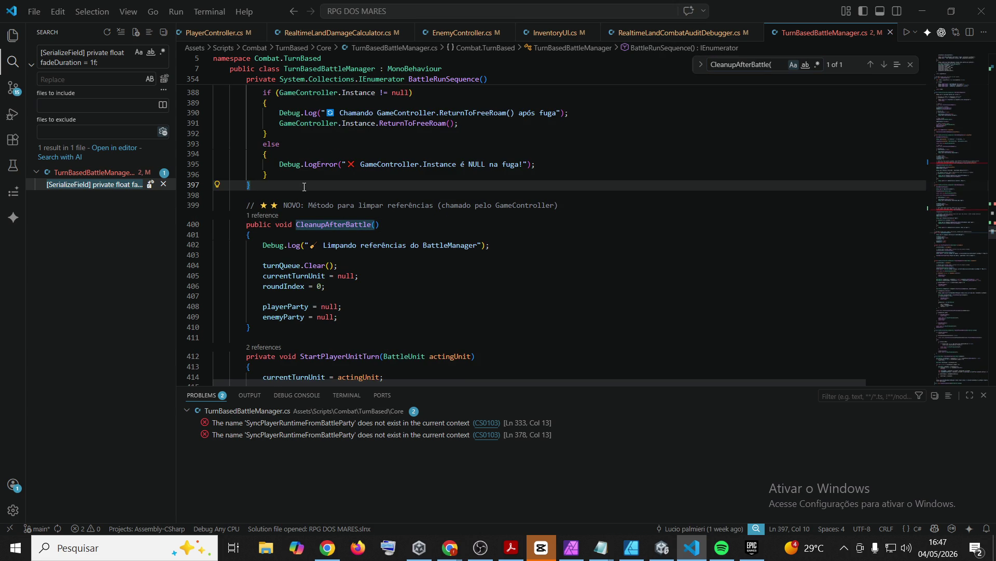
key("Return")
key("Return")
- Delete the '★ ★ NOVO: ' prefix from the CleanupAfterBattle comment
left_click_drag(305, 227, 280, 228)
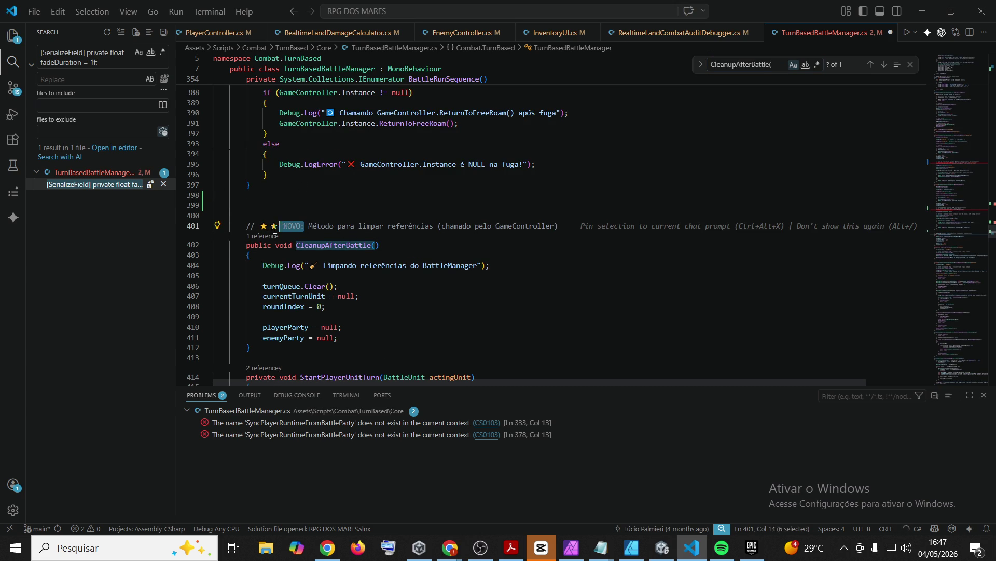
key("shift+End")
key("Up")
key("Up")
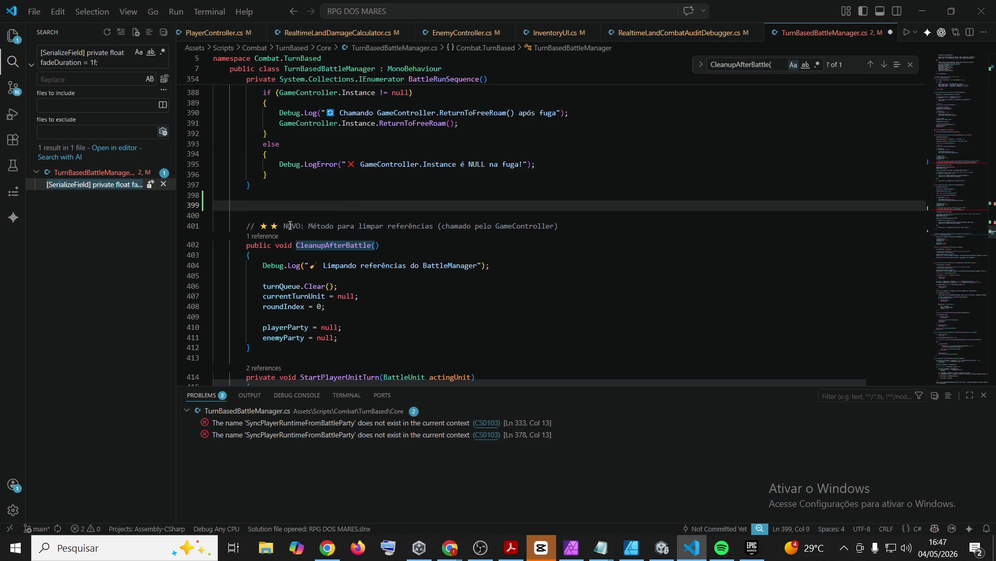
left_click(289, 225)
left_click_drag(312, 225, 261, 226)
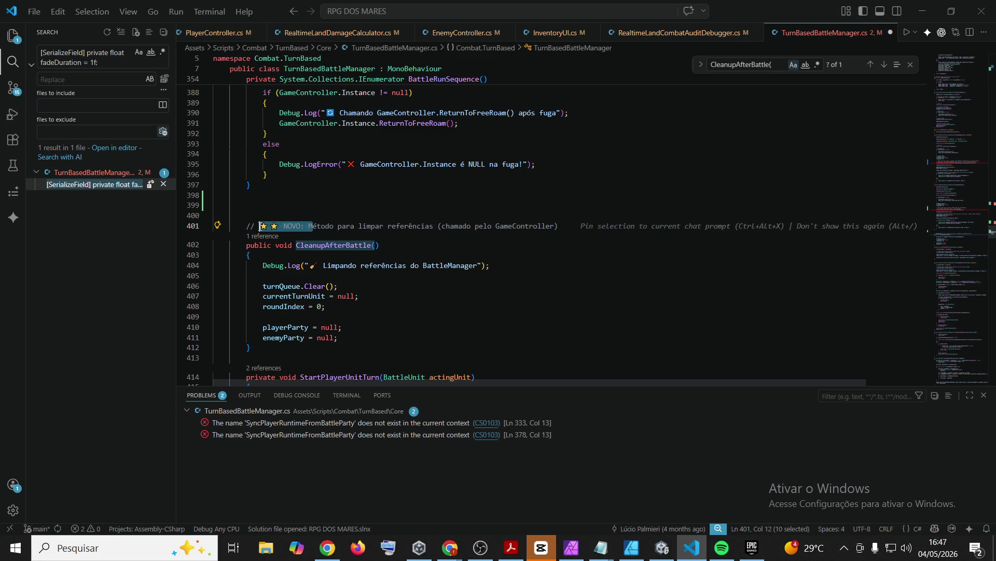
key("BackSpace")
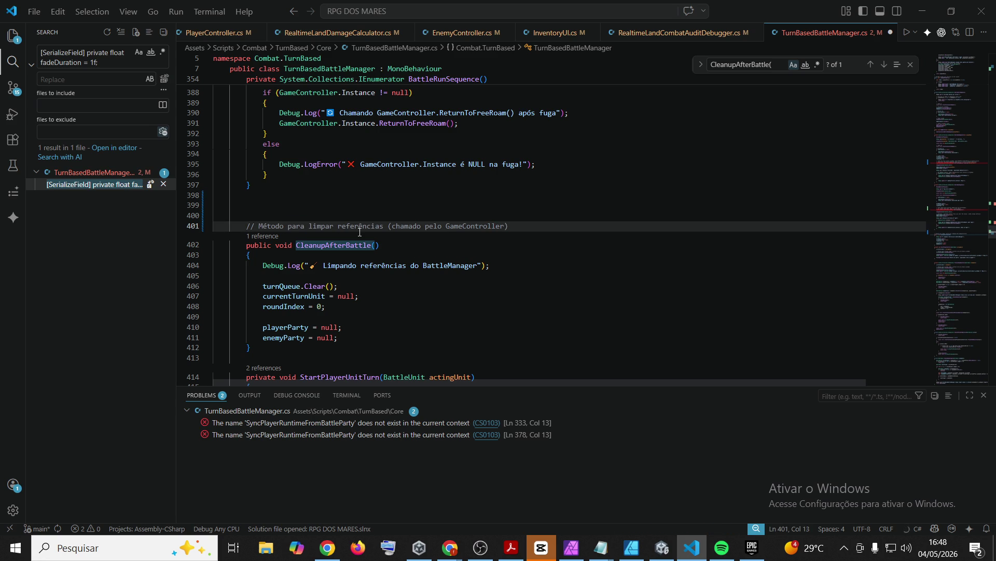
left_click(607, 264)
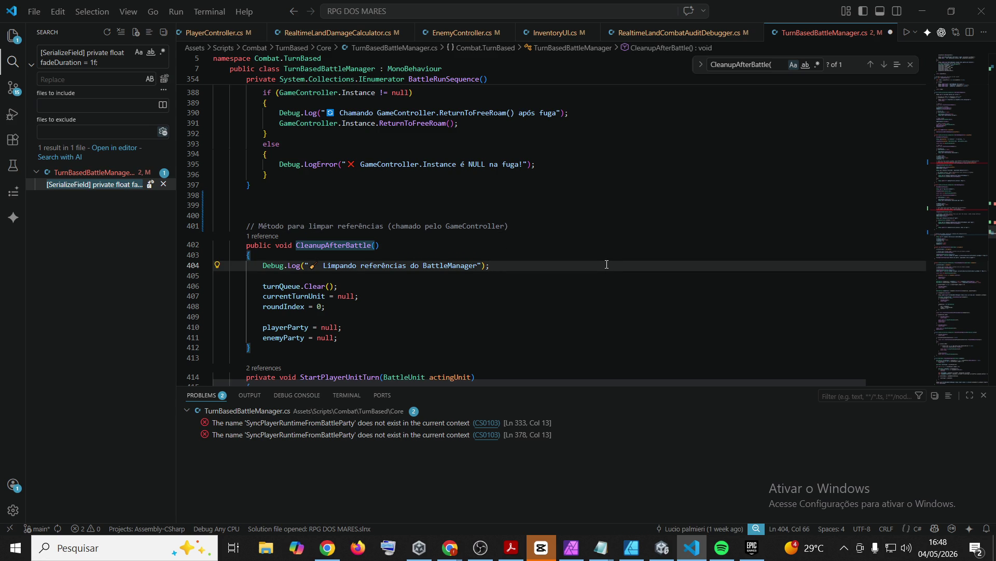
- Paste the new runtime-sync helper methods on the blank line above CleanupAfterBattle
left_click(449, 547)
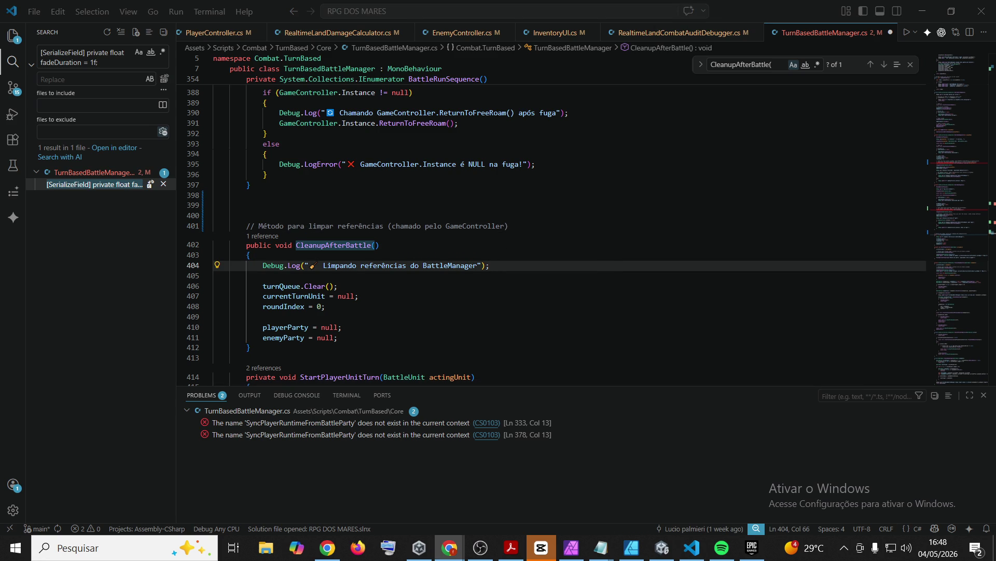
left_click(363, 203)
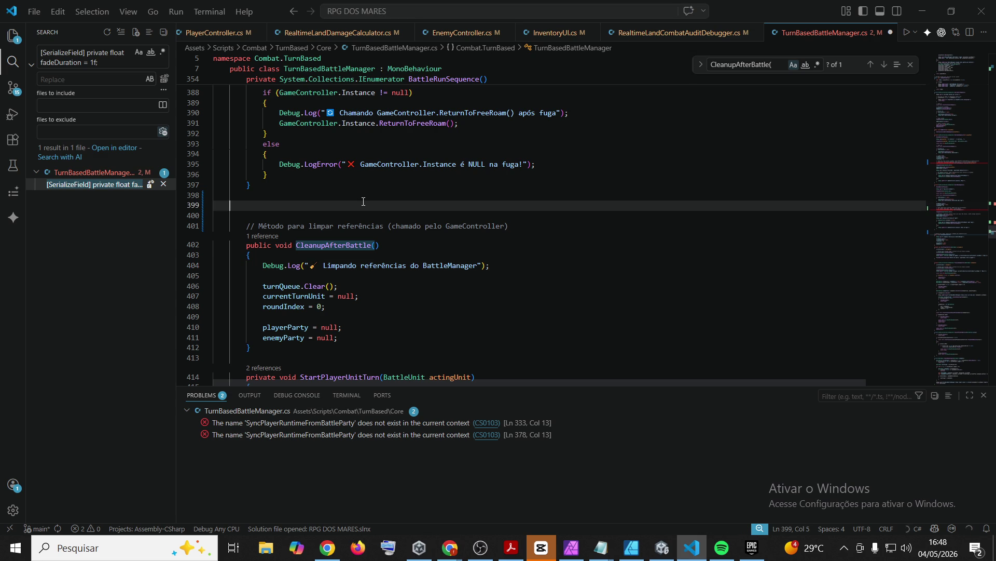
key("ctrl+v")
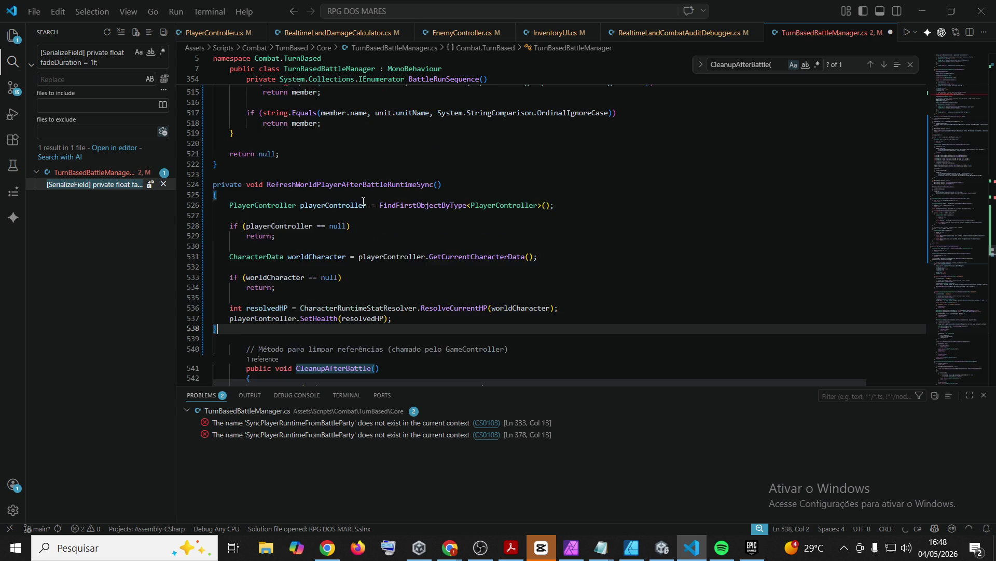
- Indent the pasted SyncPlayerRuntimeFromBattleParty method body so no problems remain, then return to Unity
mouse_move(249, 341)
left_mouse_down()
mouse_move(229, 286)
mouse_move(213, 364)
mouse_move(212, 228)
mouse_move(195, 244)
left_mouse_up()
key("Tab")
key("Tab")
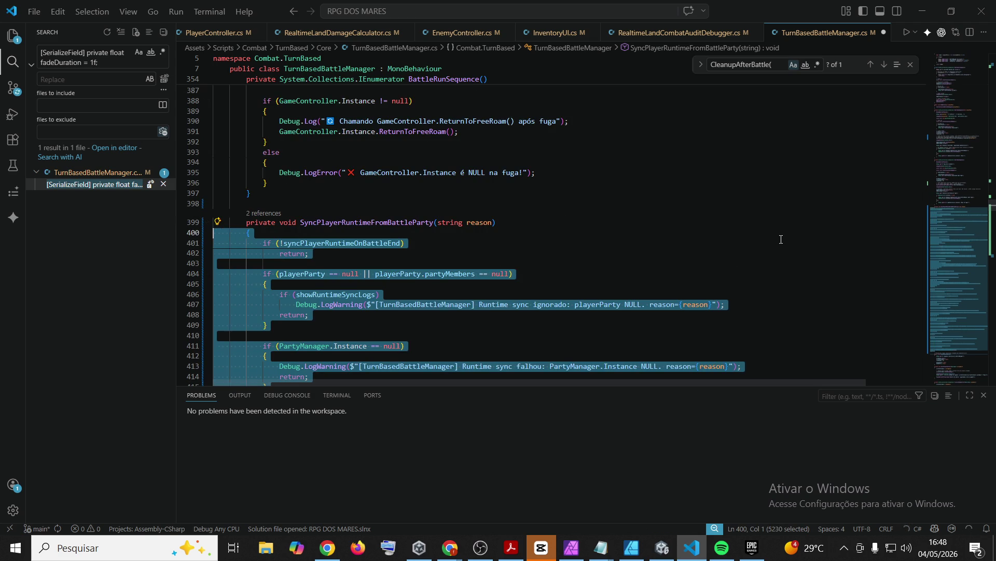
left_click(778, 243)
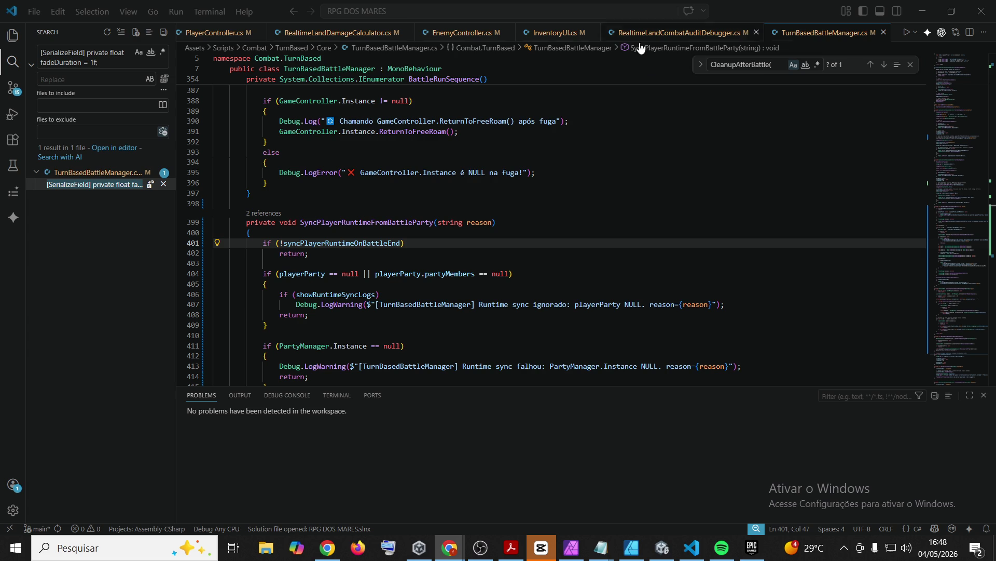
left_click(662, 546)
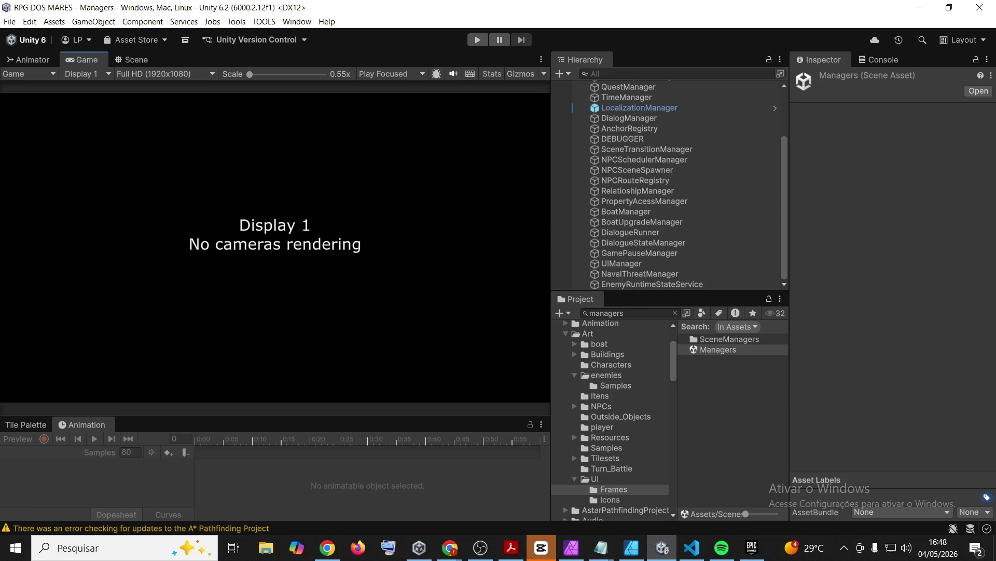
- Filter the Project window on 'battlea' and widen the Hierarchy and Project panels
left_click(637, 314)
type("battlea")
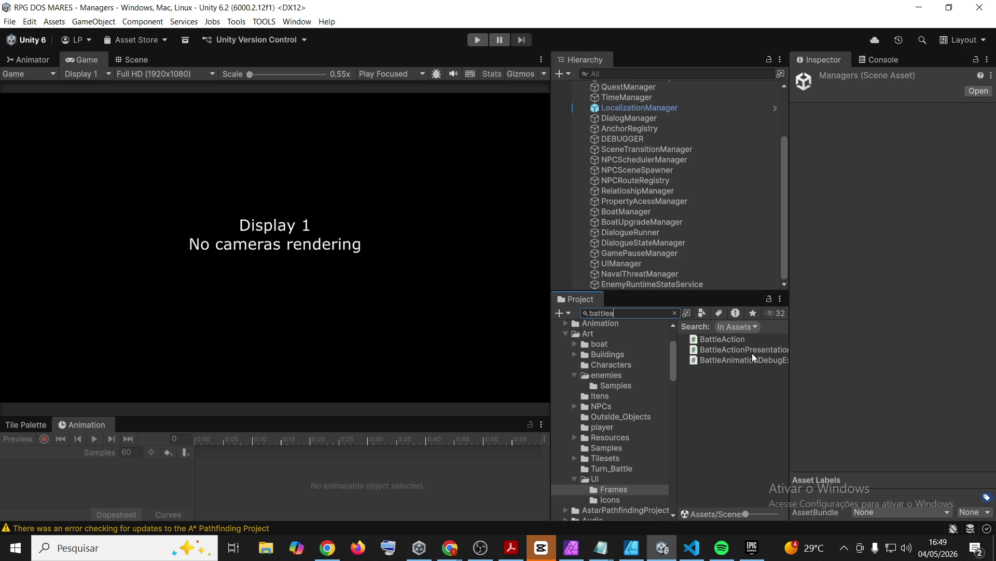
left_click_drag(790, 343, 855, 341)
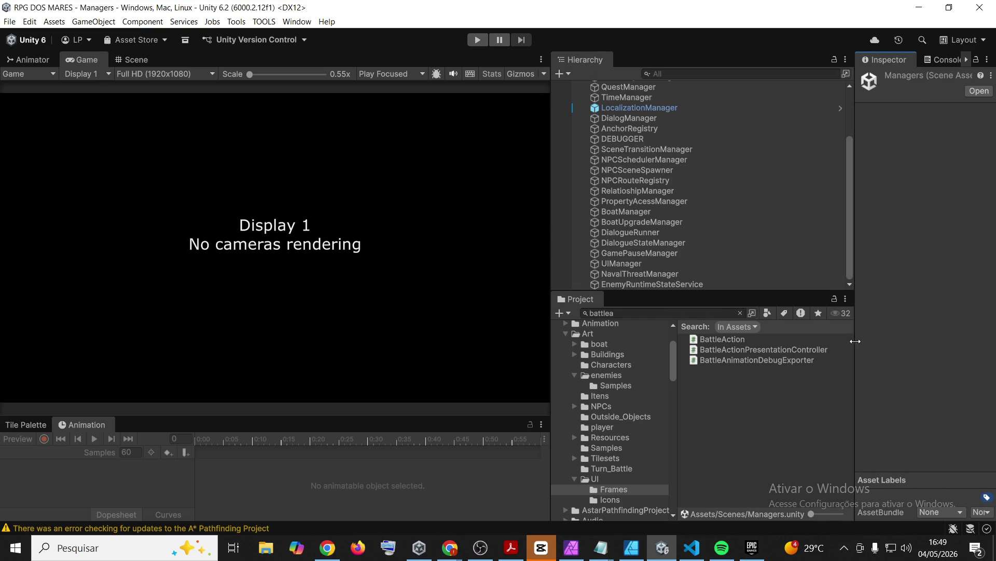
- Select BattleActionPresentationController and BattleAction, then broaden the search to 'battle'
left_click(759, 350)
left_click(735, 338, "ctrl")
key("alt+Tab")
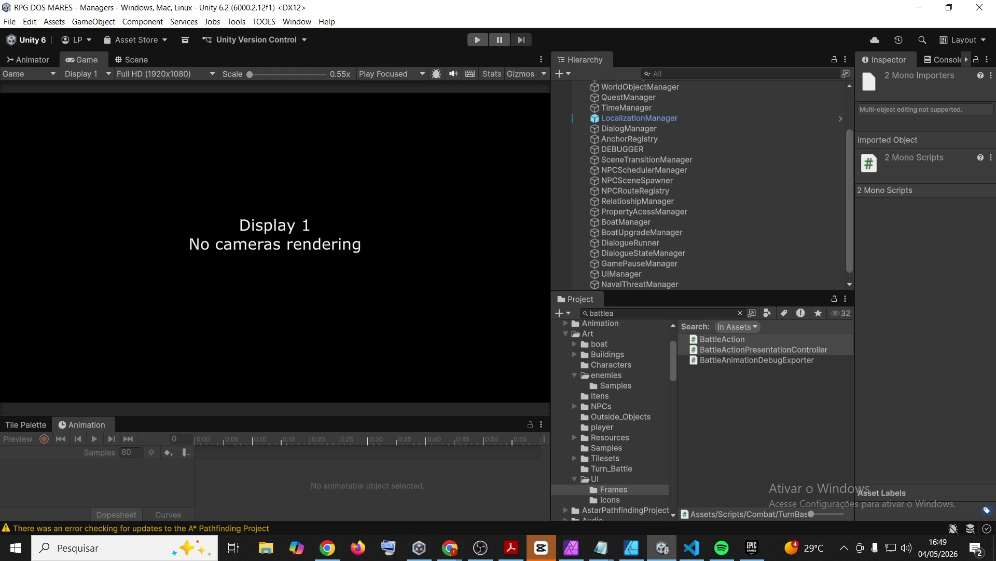
left_click(646, 314)
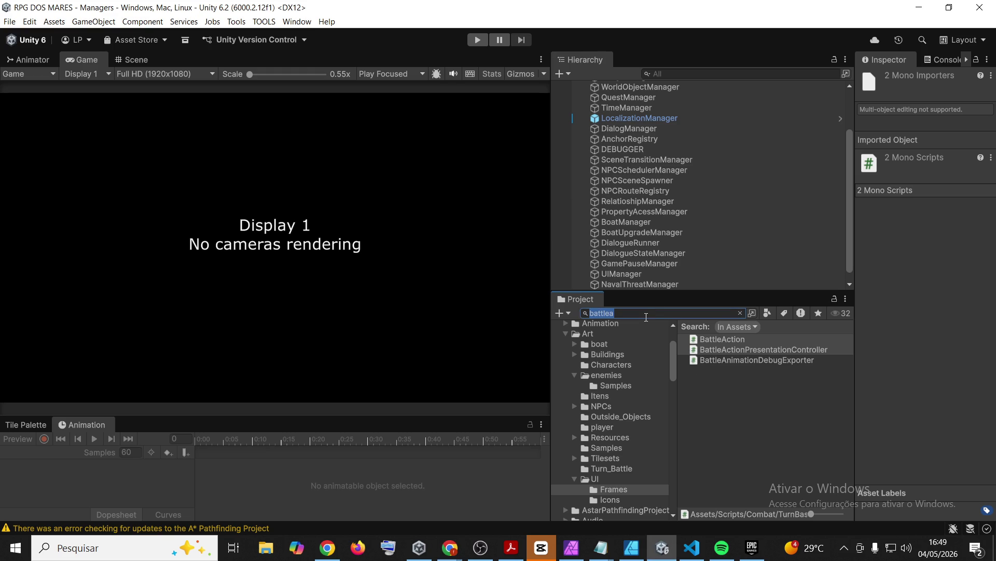
left_click(646, 313)
key("BackSpace")
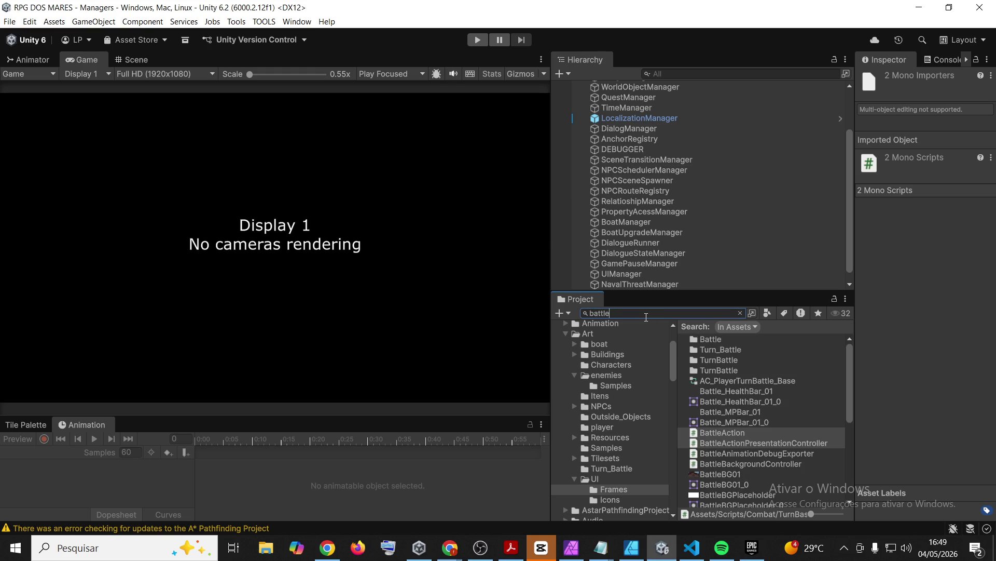
- Multi-select BattleFloatingTextManager, BattleParty, BattleState, BattleUIController, BattleUnitData, BattleUnit and BattleTurnMarkerController
scroll(810, 411, "down", 3)
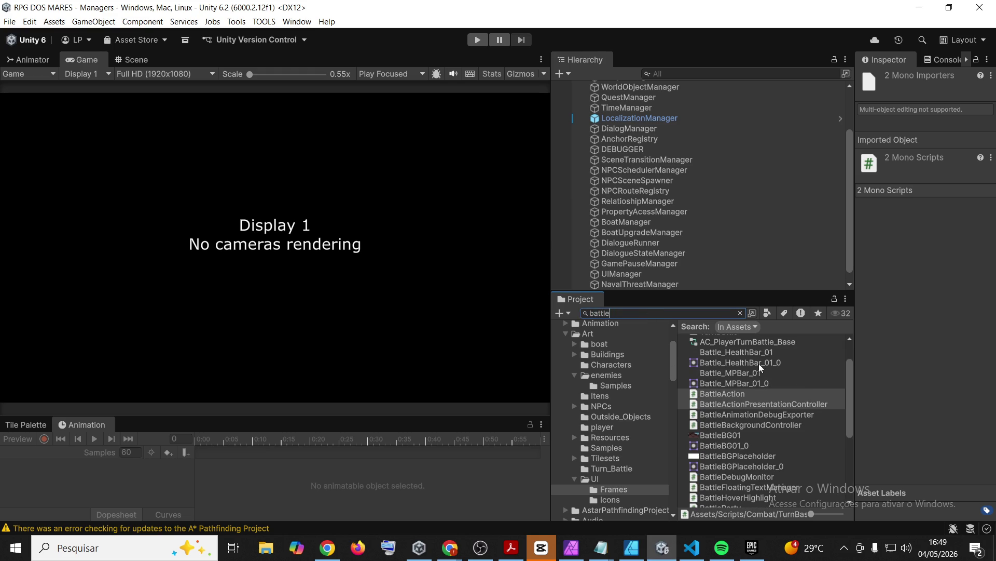
scroll(748, 359, "down", 5)
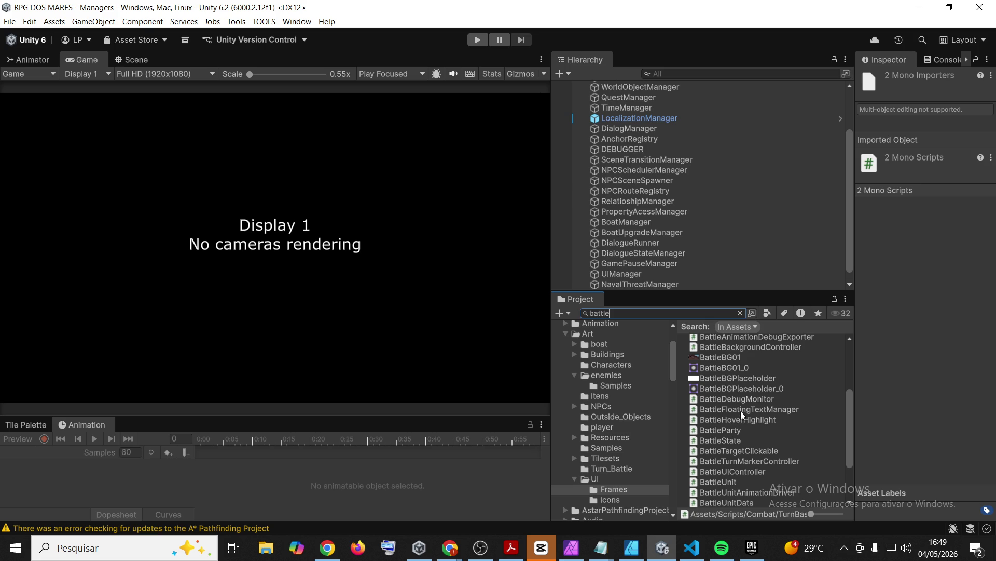
left_click(741, 410)
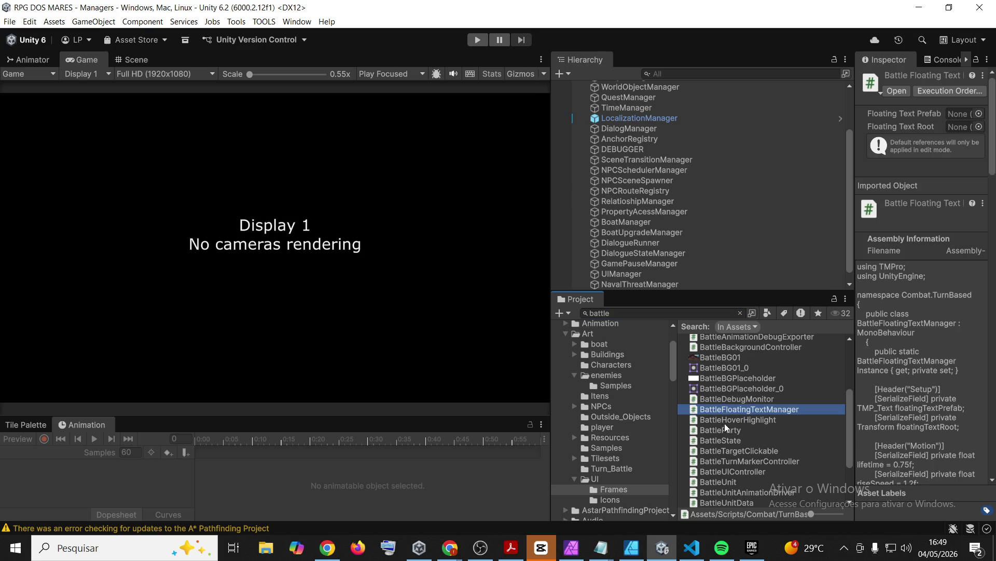
left_click(730, 429, "ctrl")
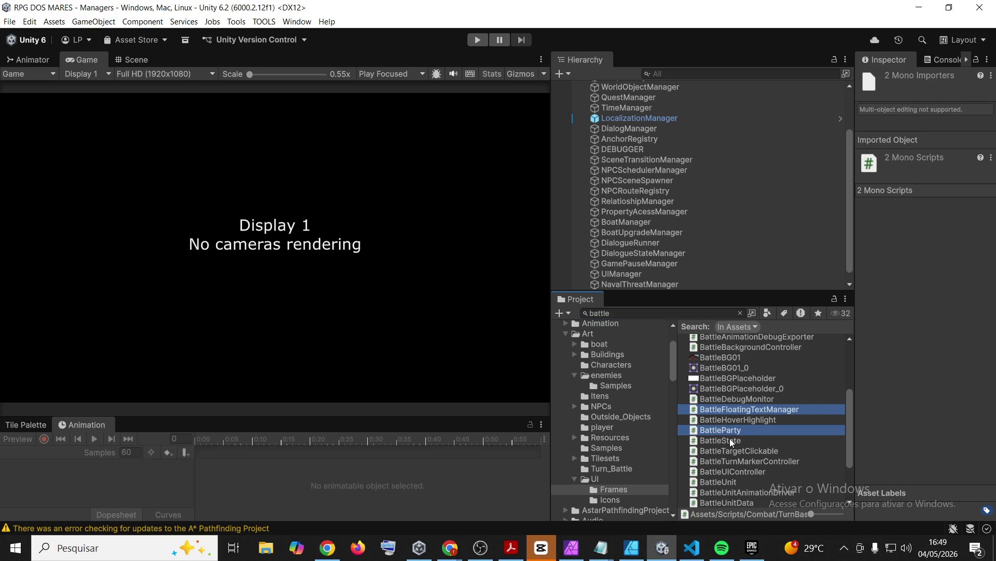
left_click(730, 439, "ctrl")
scroll(805, 407, "down", 3)
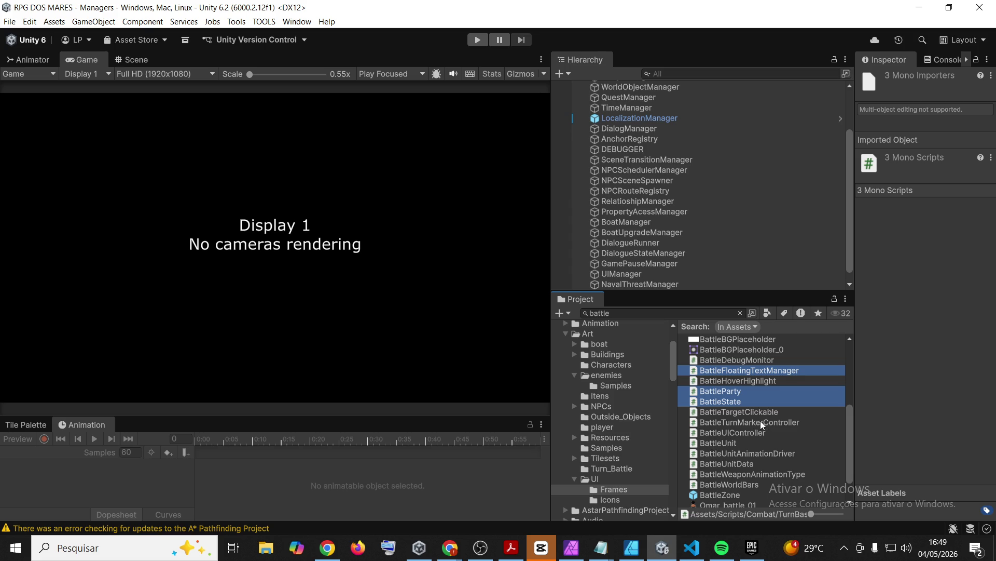
left_click(743, 432, "ctrl")
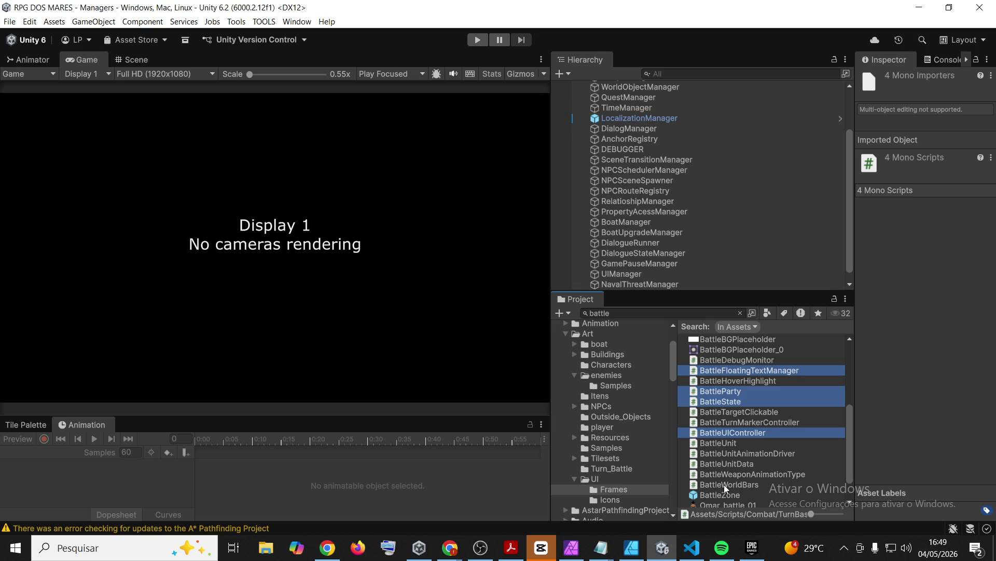
left_click(730, 466, "ctrl")
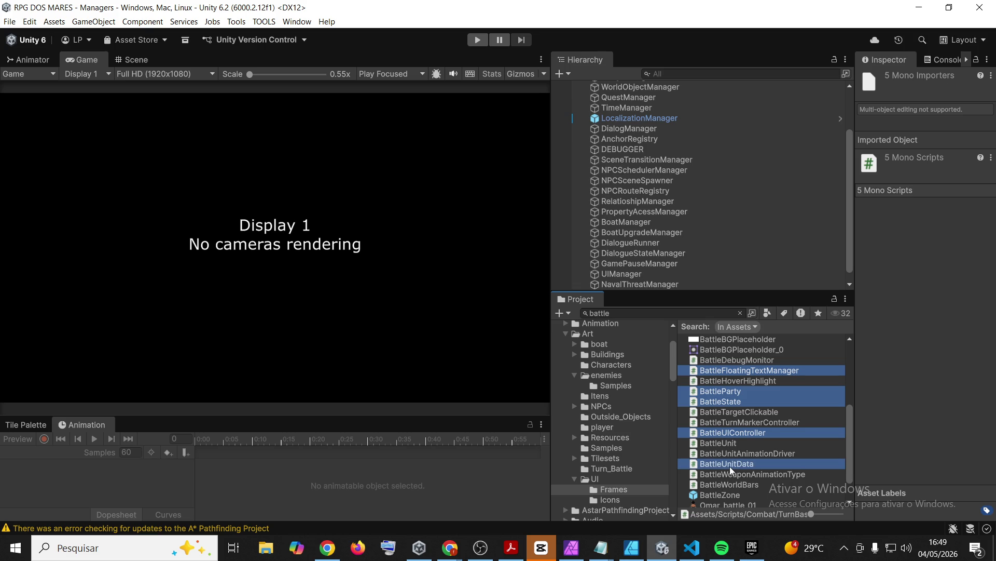
left_click(730, 443, "ctrl")
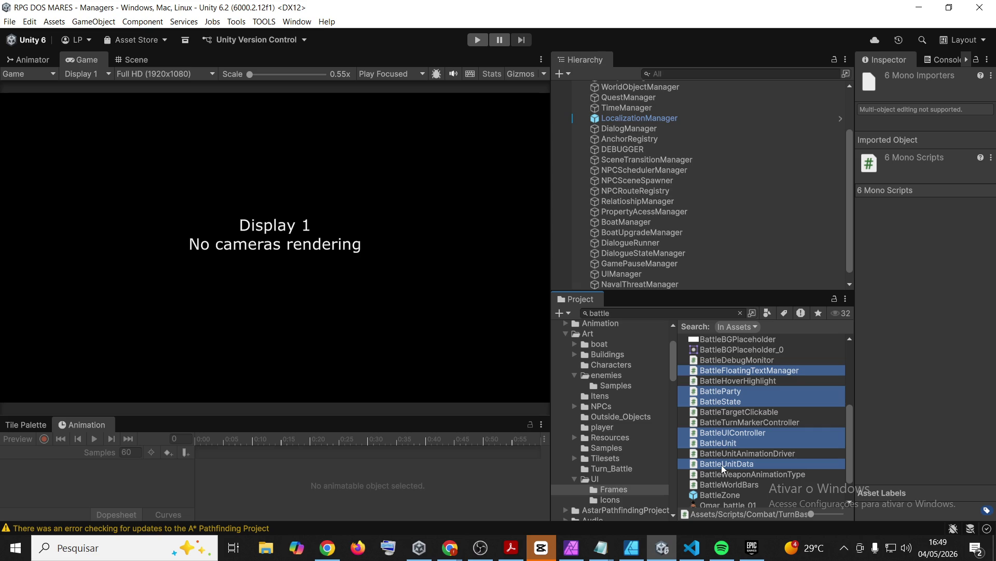
left_click(761, 427, "ctrl")
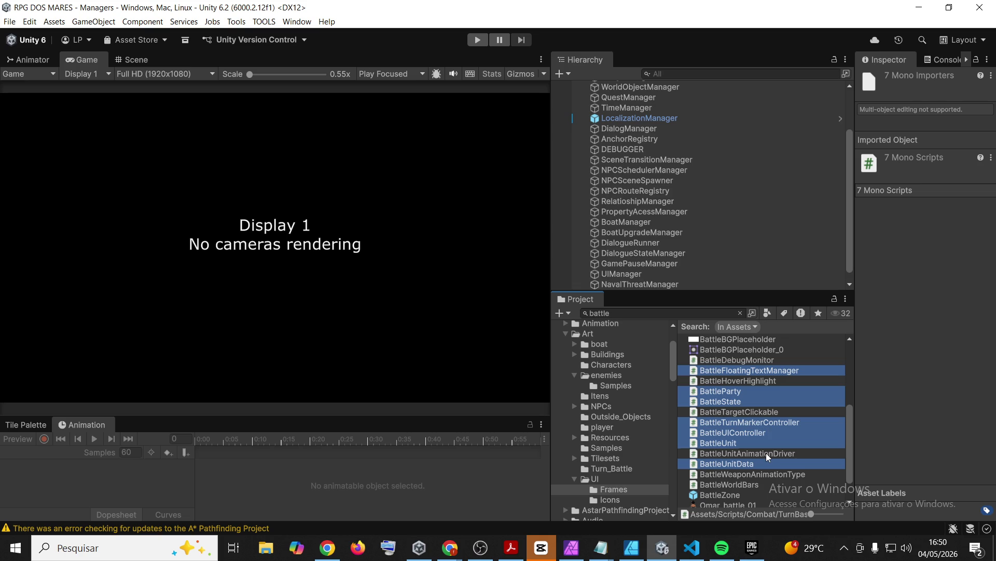
- Add BattleUnitAnimationDriver, BattleTargetClickable, BattleHoverHighlight, BattleWorldBars and TurnBasedBattleManager to the selection
left_click(769, 454, "ctrl")
left_click(769, 413, "ctrl")
left_click(755, 372, "ctrl")
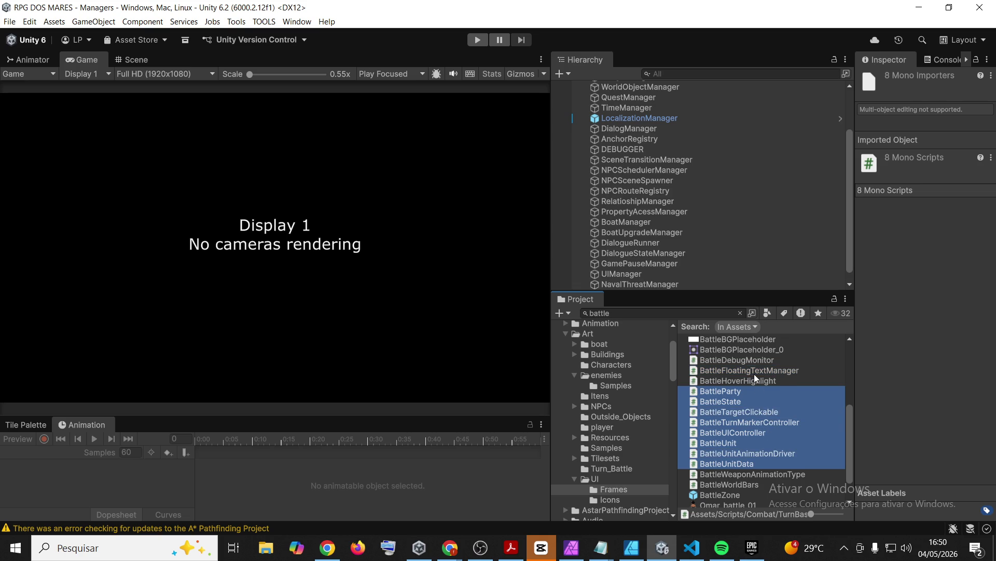
left_click(752, 380, "ctrl")
left_click(755, 370, "ctrl")
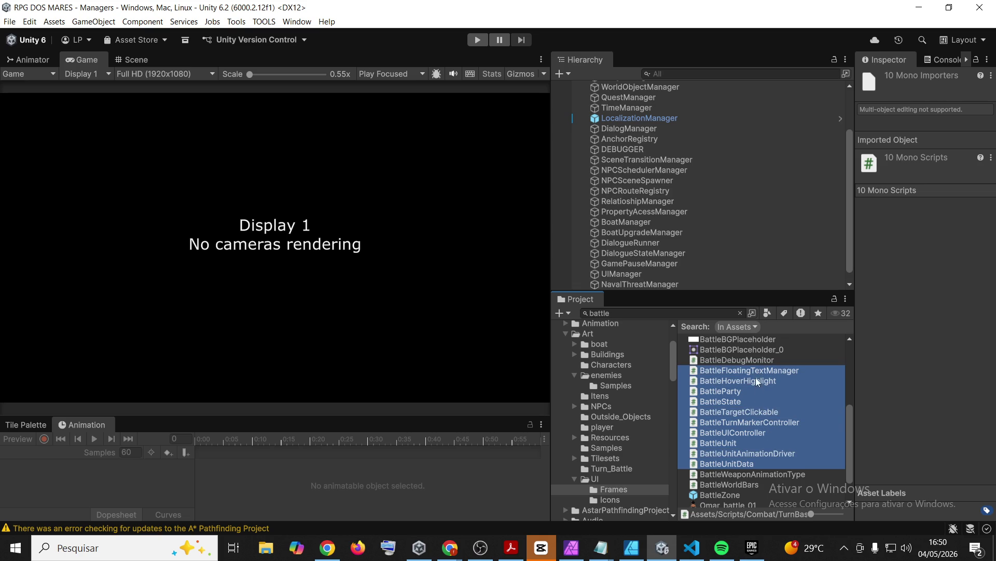
left_click(739, 480, "ctrl")
left_click(741, 474, "ctrl")
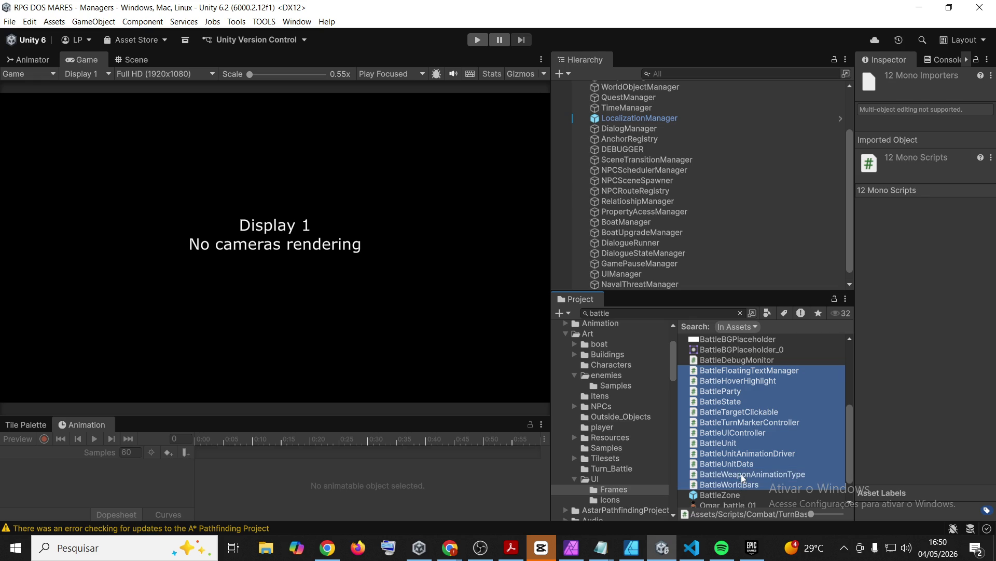
scroll(743, 467, "down", 2)
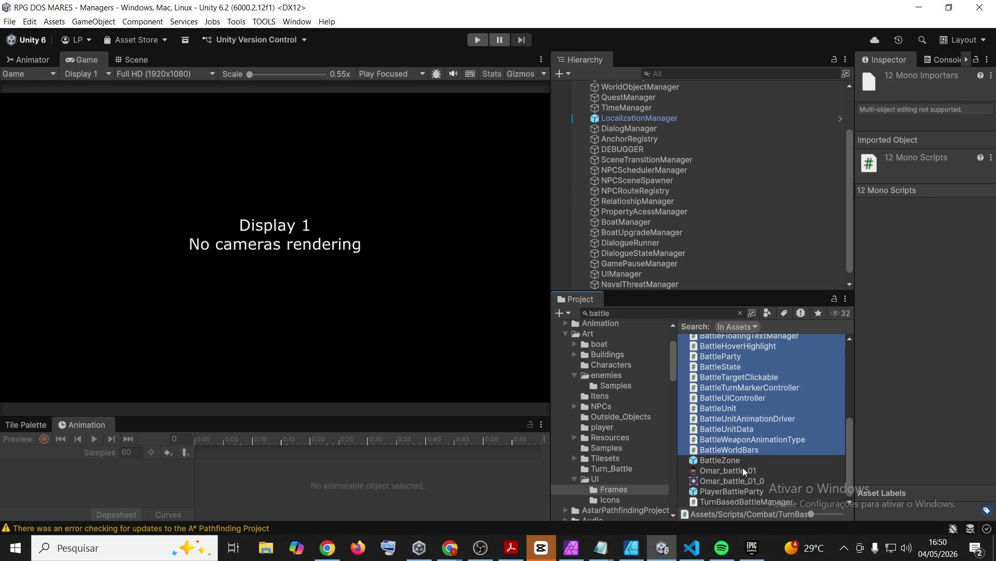
left_click(746, 501, "ctrl")
- Select only the BattleParty script and scroll through its code in the Inspector
key("alt+Tab")
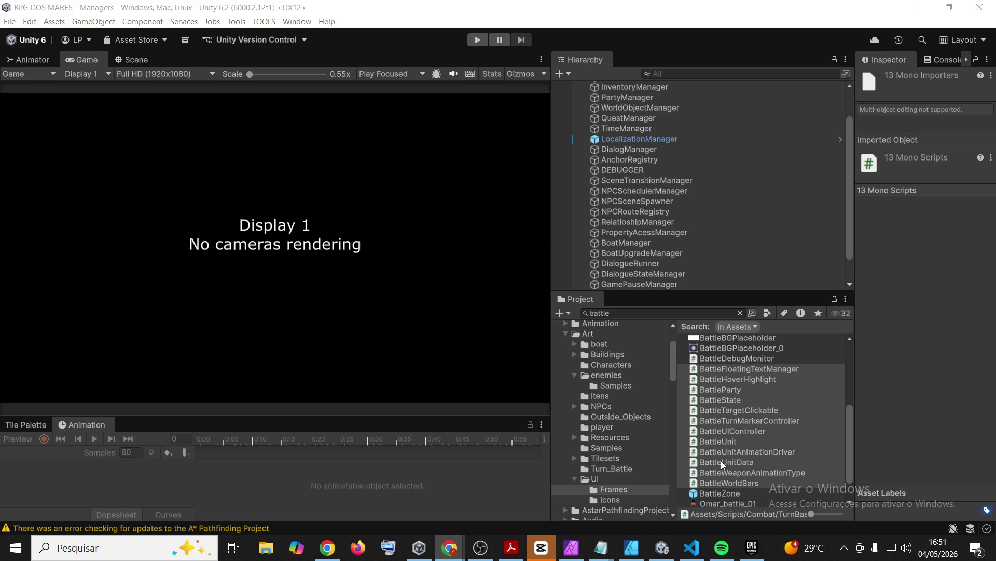
left_click(730, 390)
scroll(742, 431, "up", 5)
scroll(742, 444, "up", 3)
- Open BattleAction.cs in VS Code and place the caret after 'public bool isItem;'
left_click(737, 432)
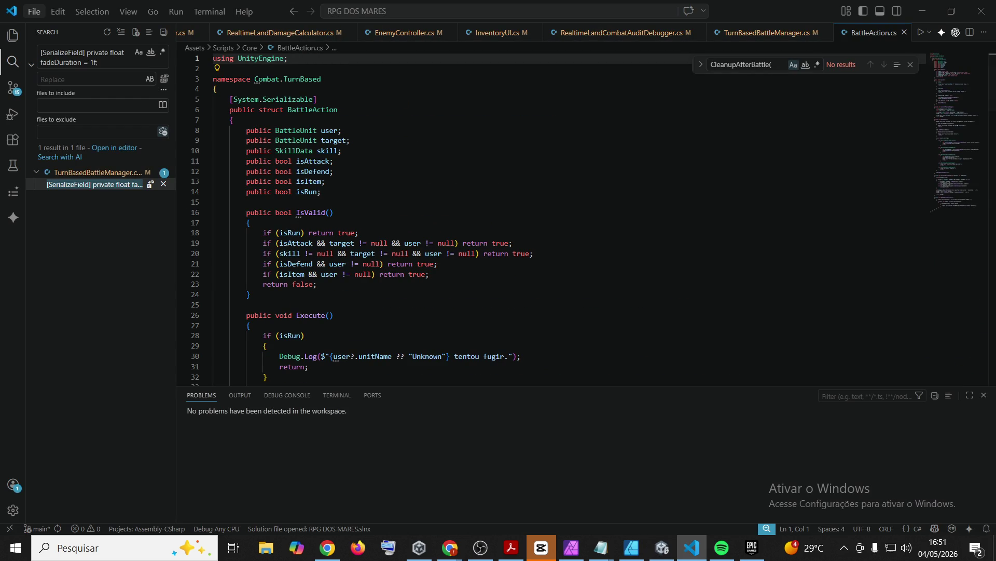
left_click(327, 547)
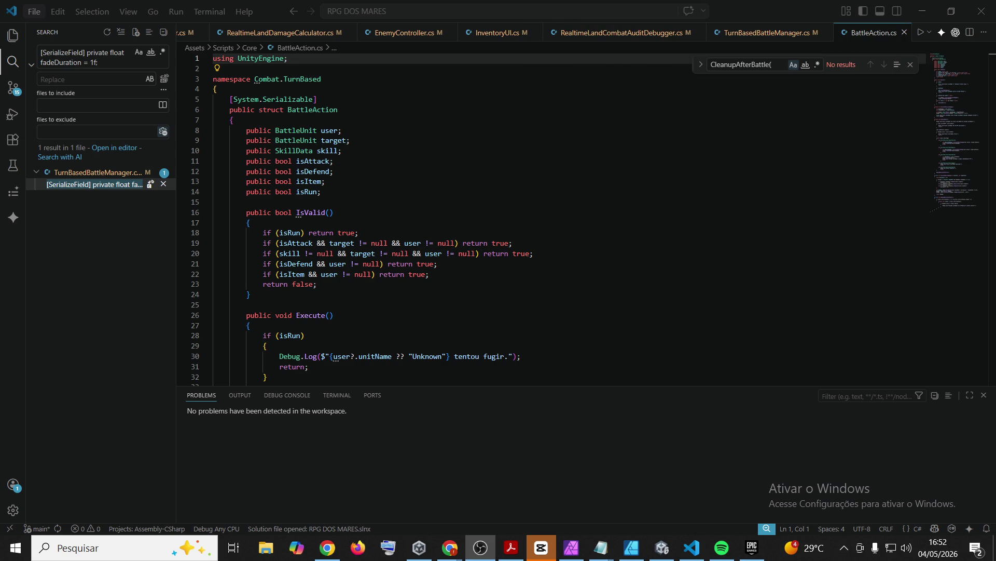
left_click(534, 170)
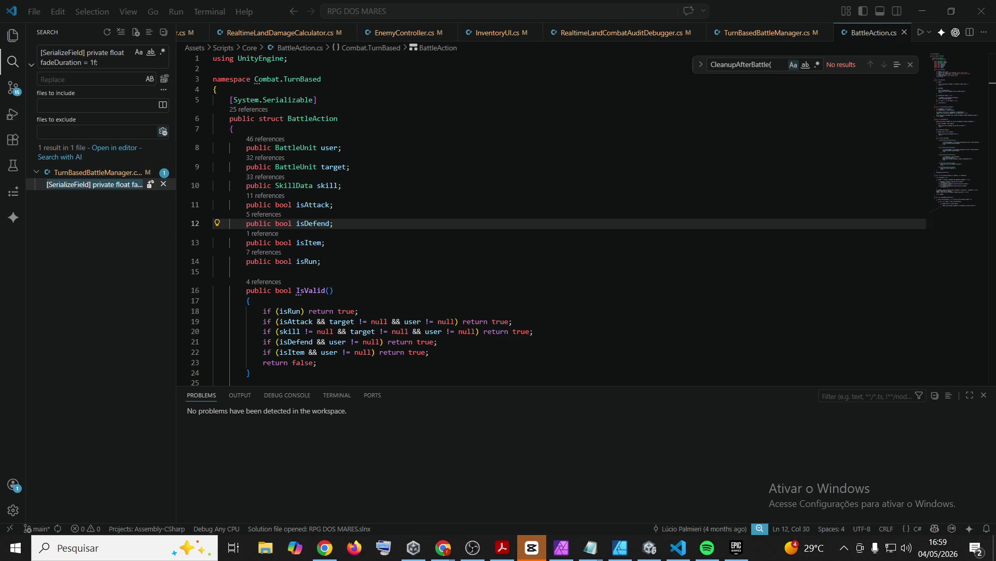
- Accept the selected components in the Chatty 0.28 setup wizard and continue
left_click(574, 372)
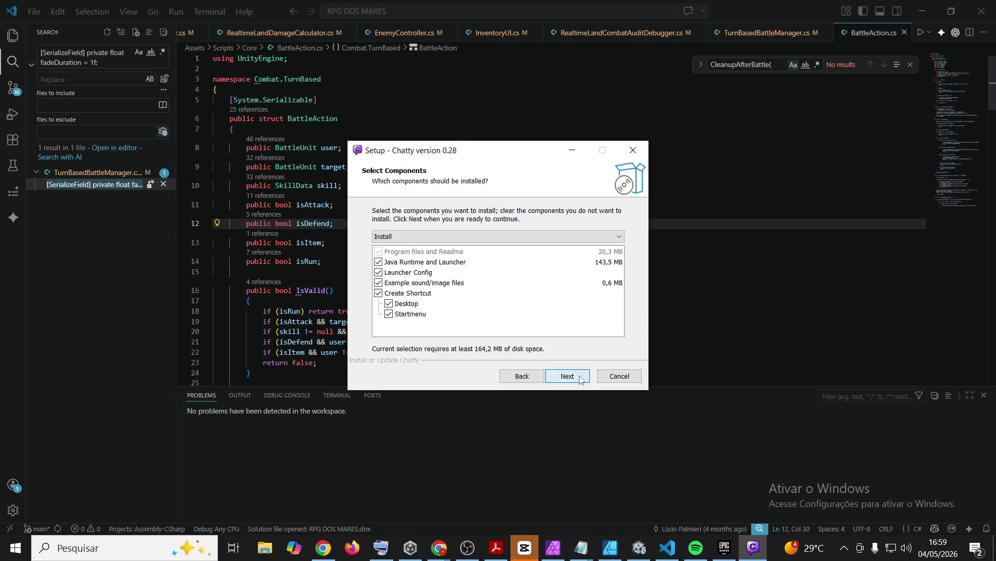
- Install Chatty with the default components and shortcuts, then close the finished Setup wizard
left_click(580, 378)
left_click(581, 378)
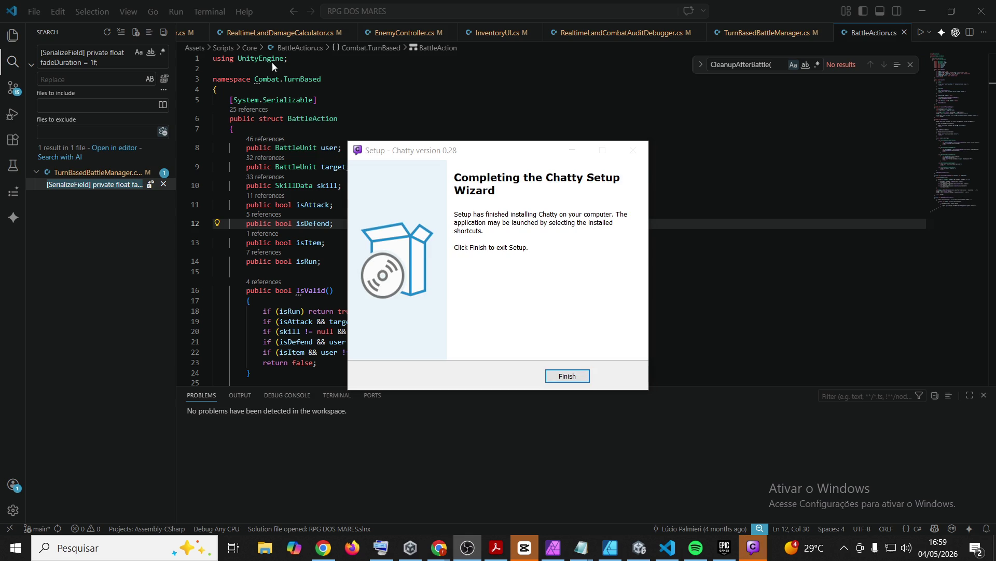
left_click(577, 376)
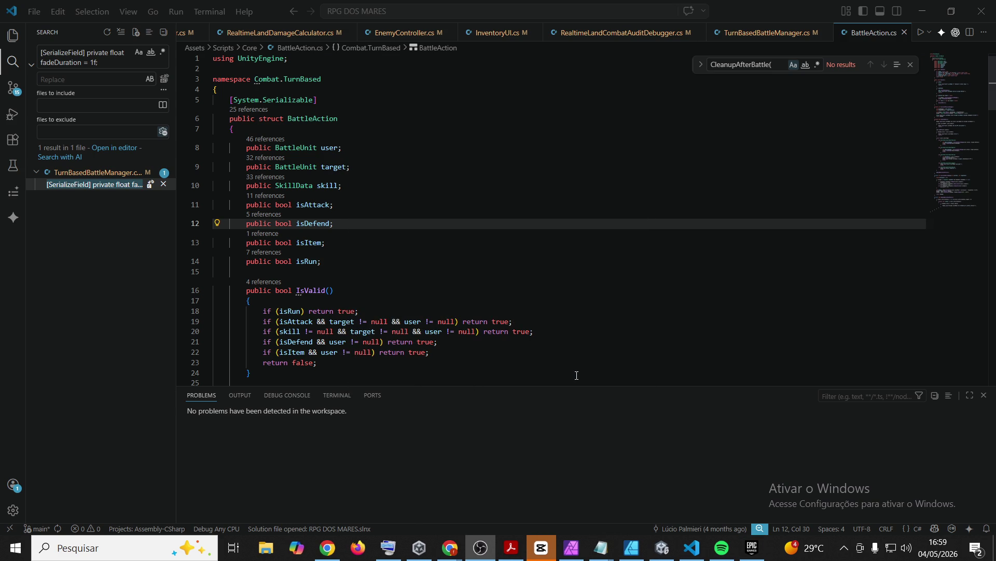
- Minimize VS Code and the Unity editor so the desktop with the Chatty shortcut shows
left_click(601, 244)
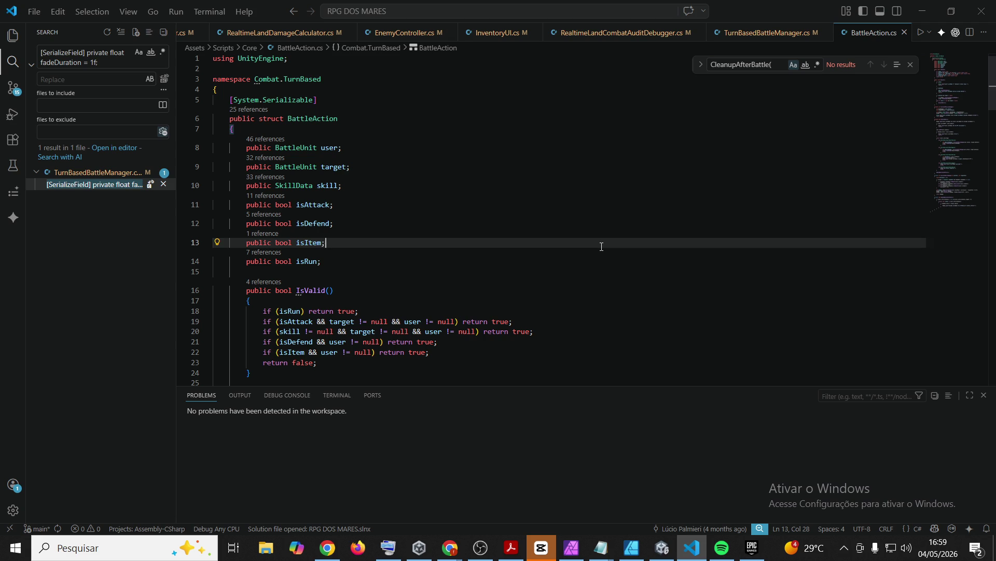
left_click(129, 548)
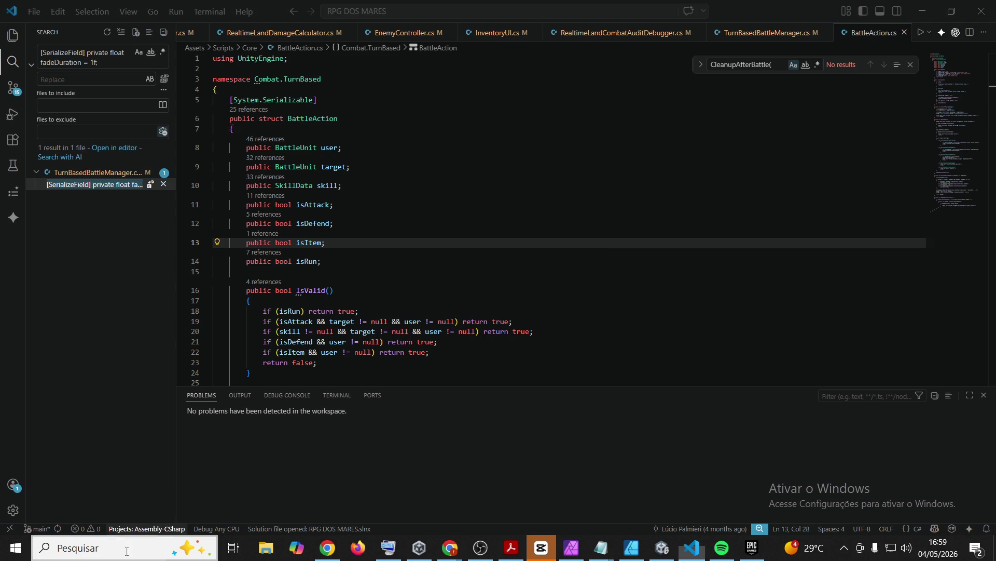
left_click(932, 8)
left_click(933, 6)
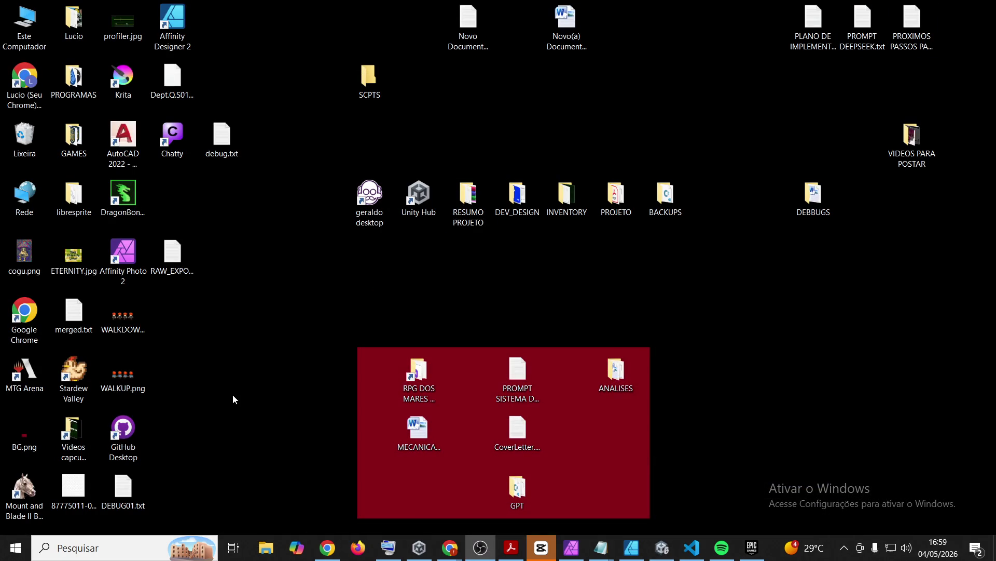
- Launch Chatty and, after comparing Custom and FlatDark, choose the Smooth dark theme
left_click(173, 136)
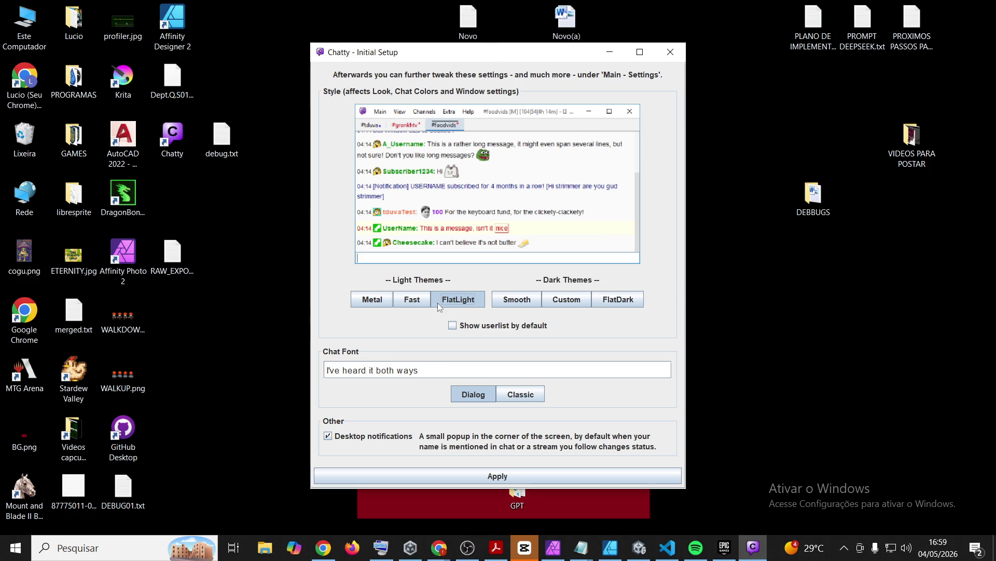
left_click(500, 302)
left_click(559, 301)
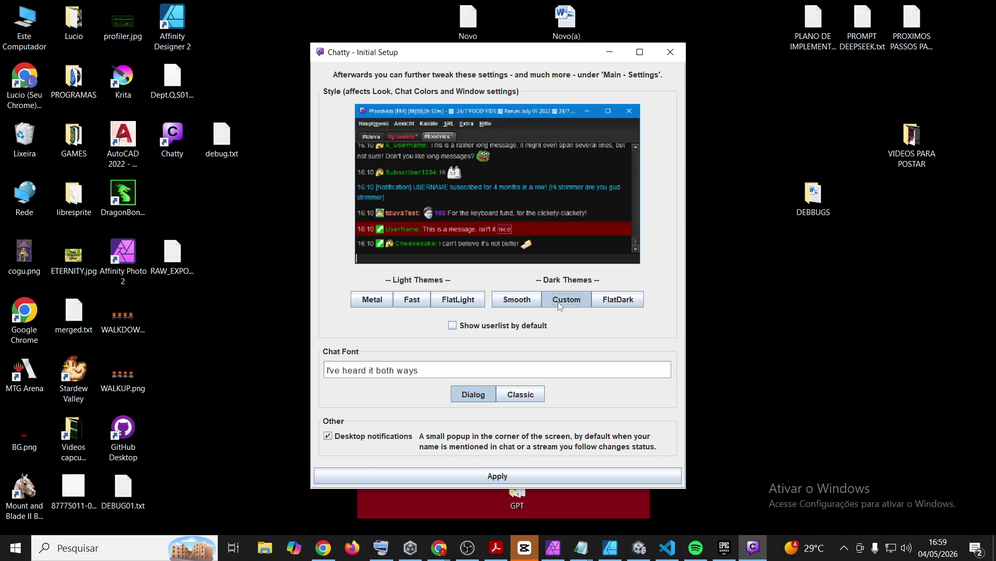
left_click(530, 303)
left_click(607, 301)
left_click(519, 305)
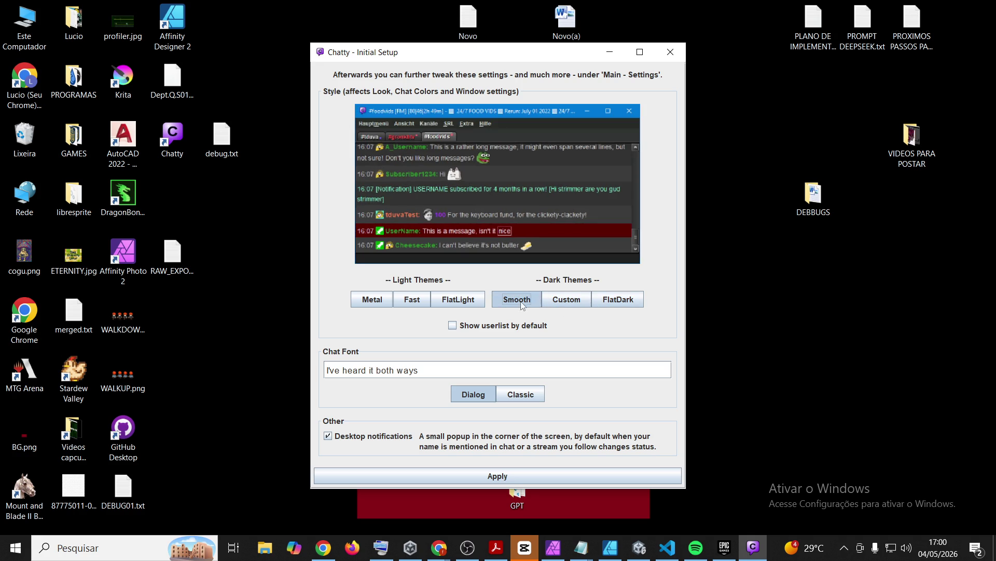
left_click(559, 304)
left_click(522, 304)
left_click(566, 302)
left_click(530, 306)
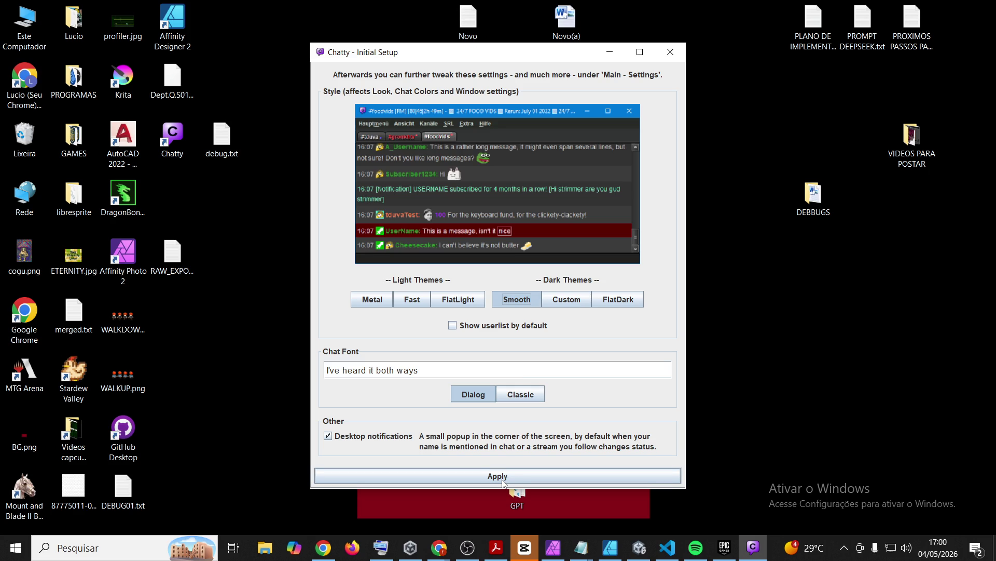
- Keep Dialog as the chat font after trying Classic, and apply the first-run setup
left_click(516, 397)
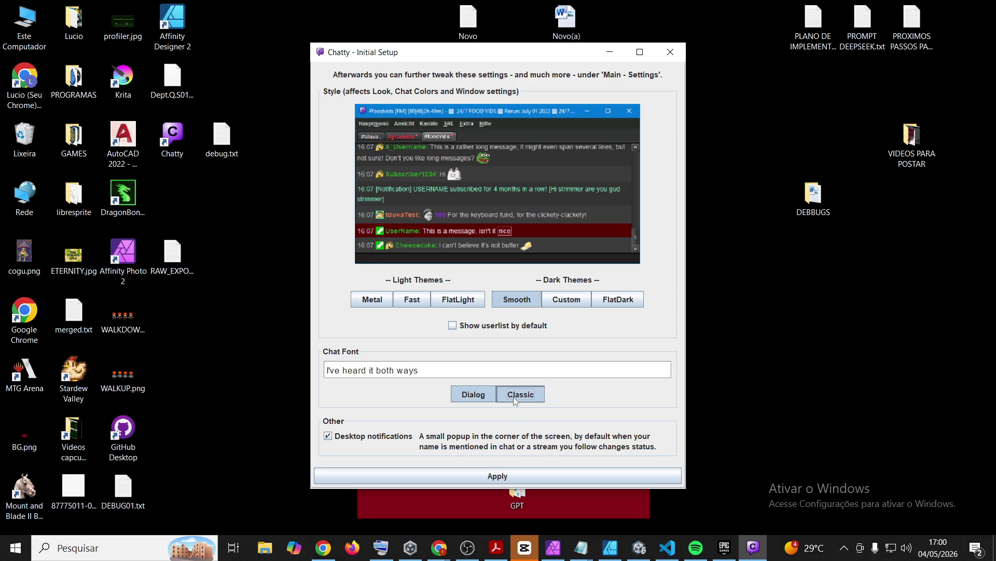
left_click(480, 390)
left_click(515, 399)
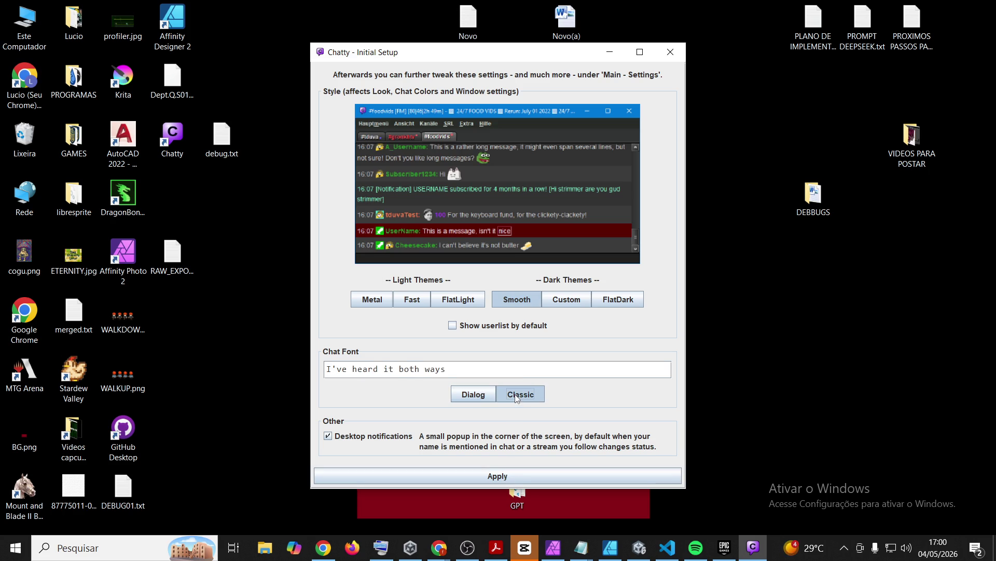
left_click(481, 398)
left_click(485, 477)
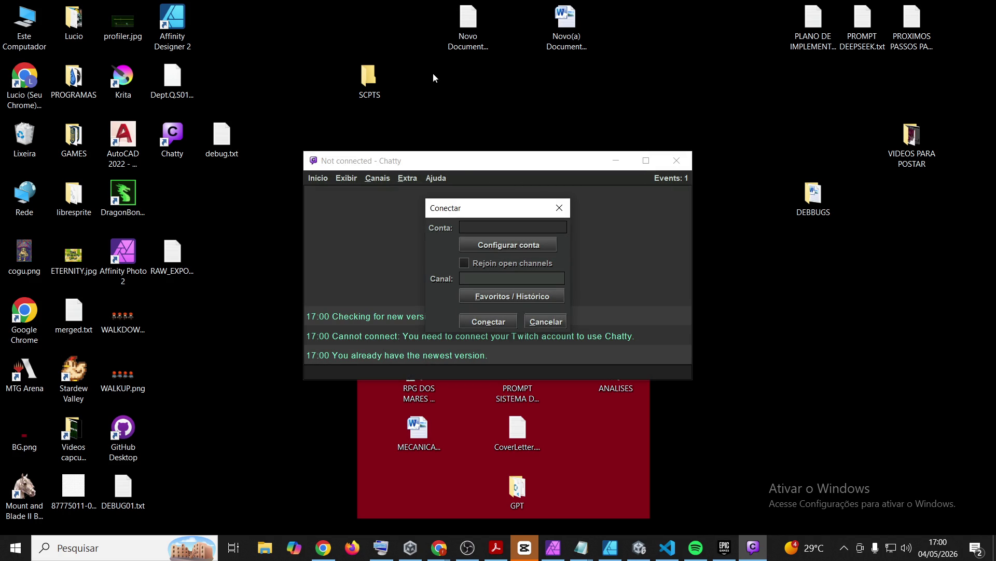
- Open the Twitch account settings and start connecting a Twitch account
left_click(500, 245)
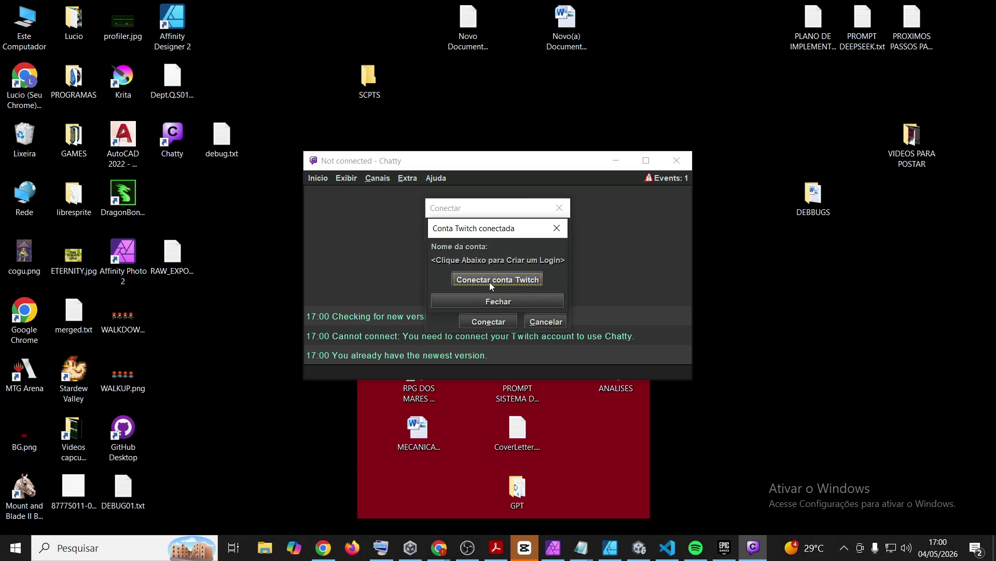
left_click(514, 301)
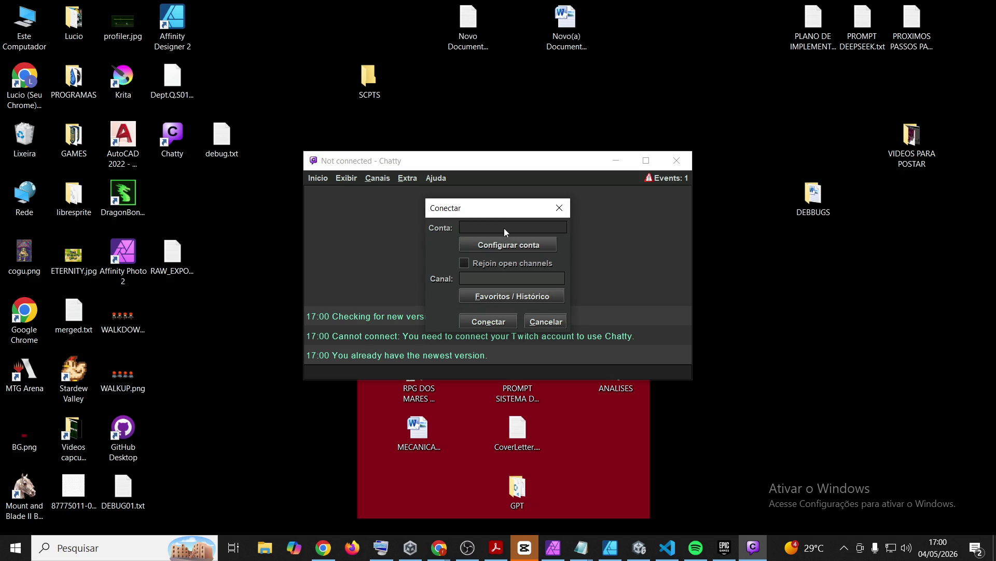
left_click(511, 245)
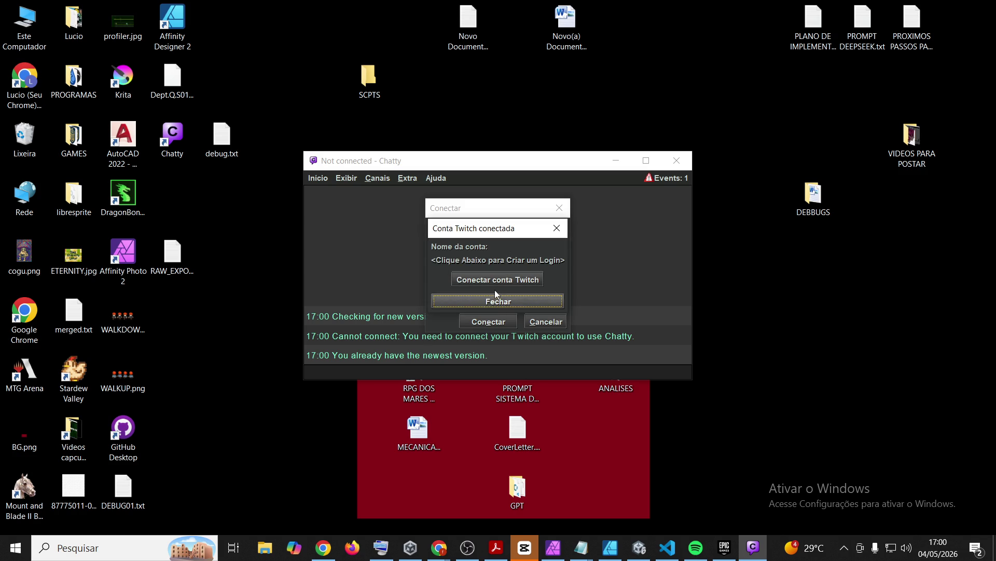
left_click(493, 281)
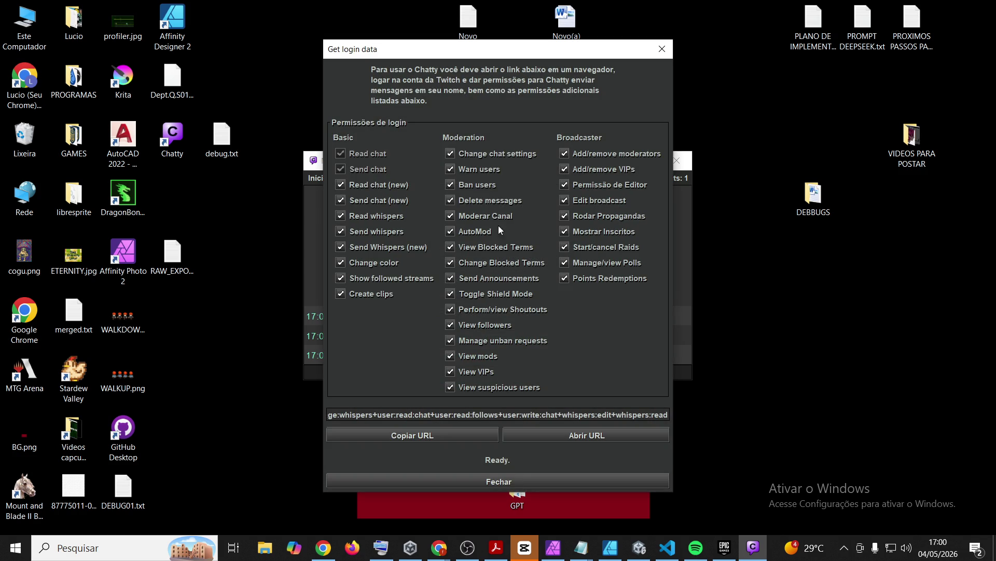
- Copy the login URL, authorize it in the browser, and acknowledge 'Login verified'
left_click(401, 415)
triple_click(451, 413)
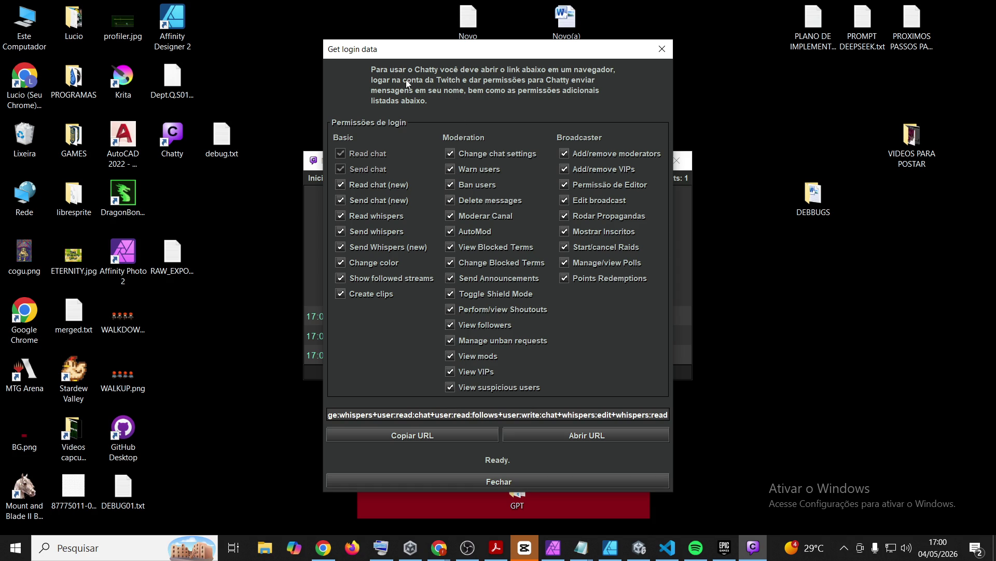
left_click(454, 436)
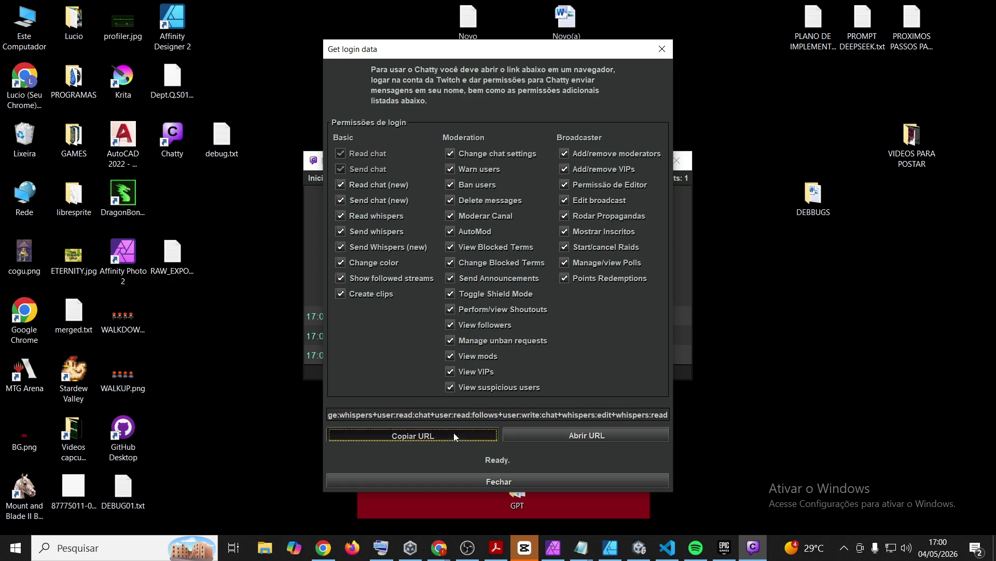
key("alt+Tab")
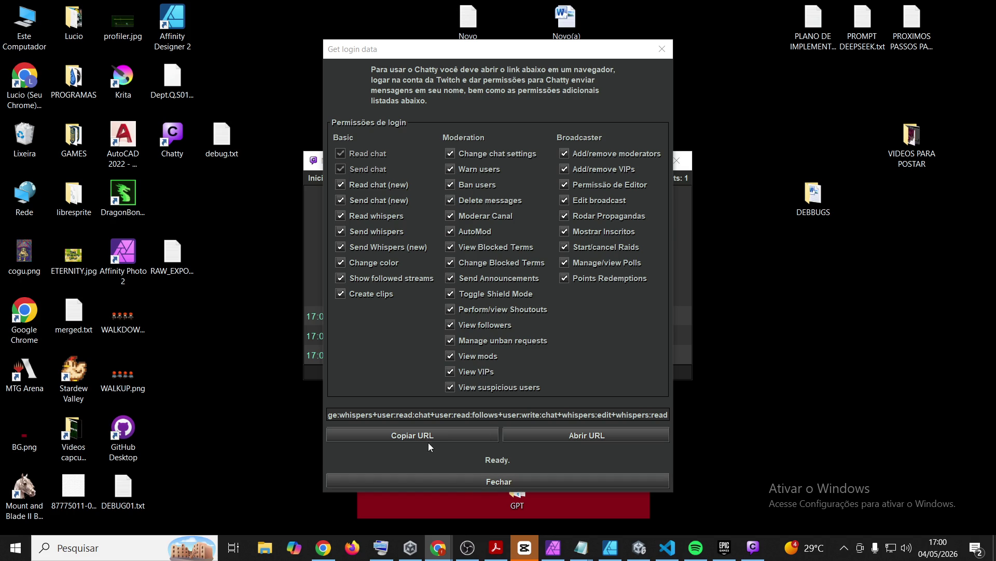
left_click(412, 434)
left_click(323, 547)
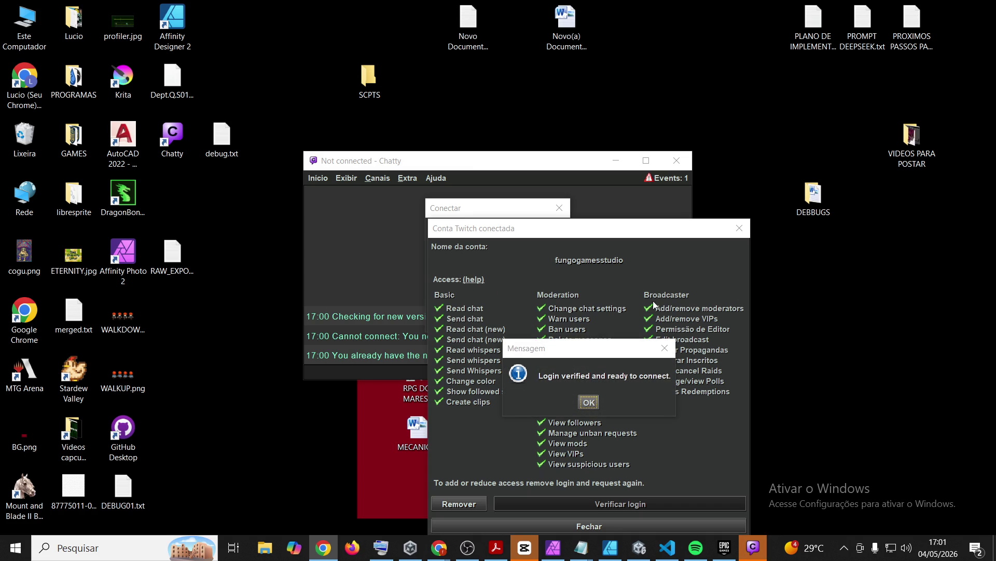
left_click(588, 402)
mouse_move(614, 231)
left_mouse_down()
mouse_move(523, 98)
mouse_move(557, 159)
mouse_move(712, 332)
mouse_move(509, 104)
left_mouse_up()
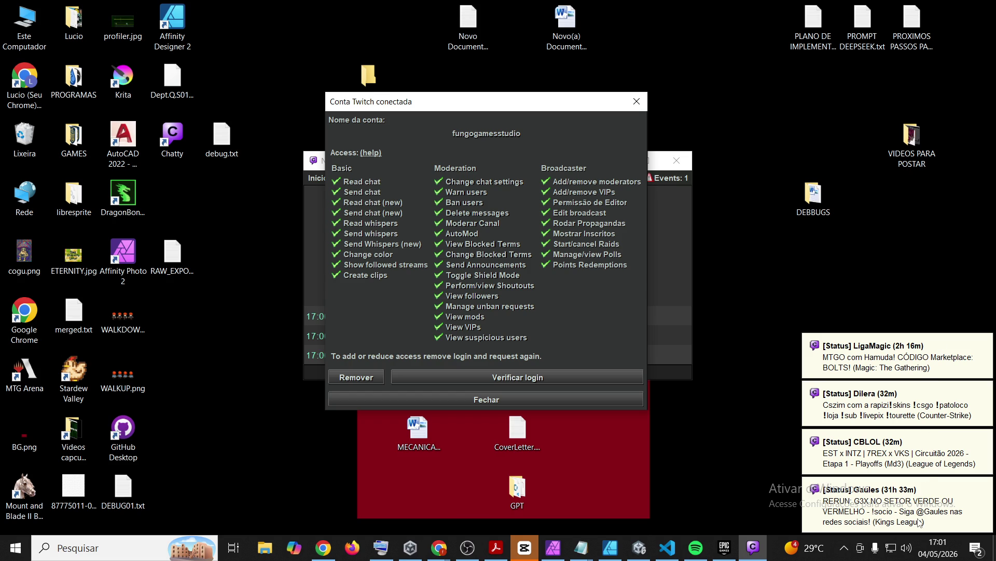
- Close the connected-account details, paste the own channel name into Canal, and connect
left_click(479, 398)
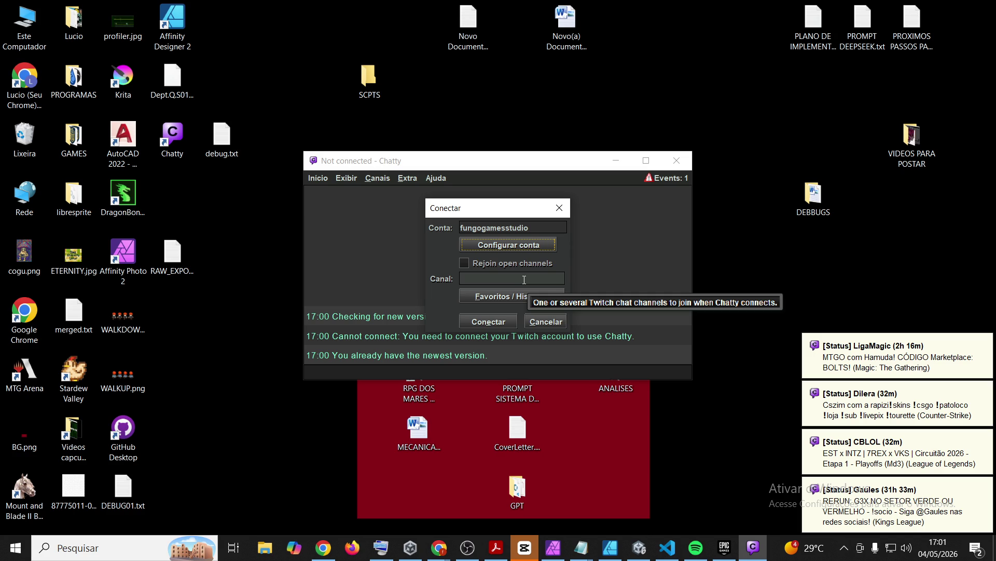
left_click(478, 281)
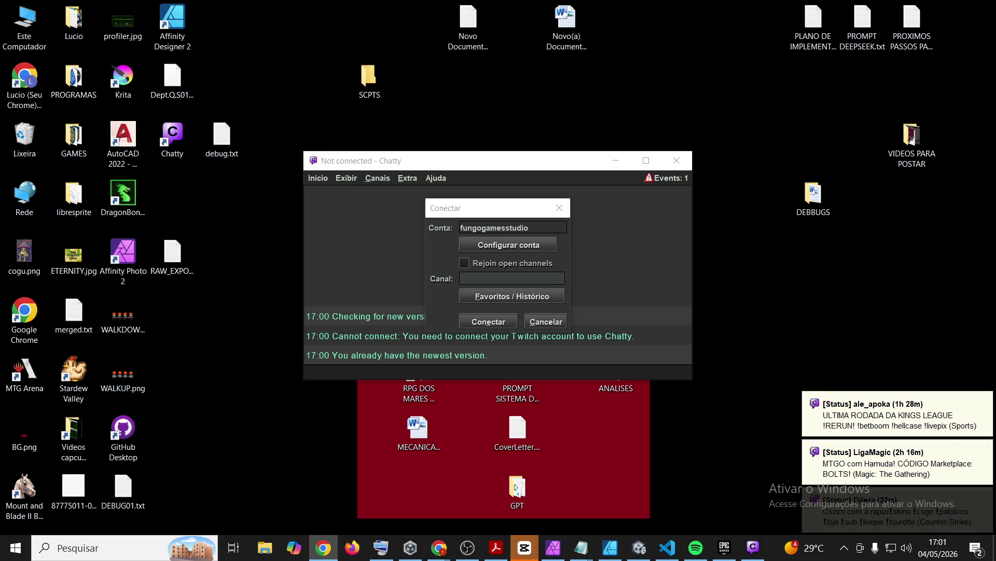
left_click(510, 280)
type("fungogamesstudio")
left_click(500, 322)
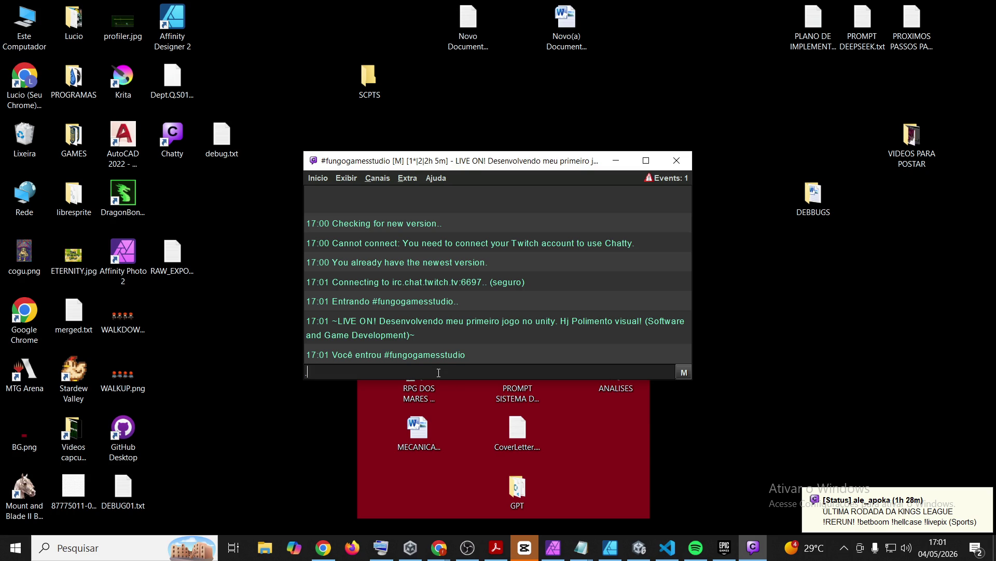
- Send a short test message to the channel and move the chat window up and left
type("..")
key("Return")
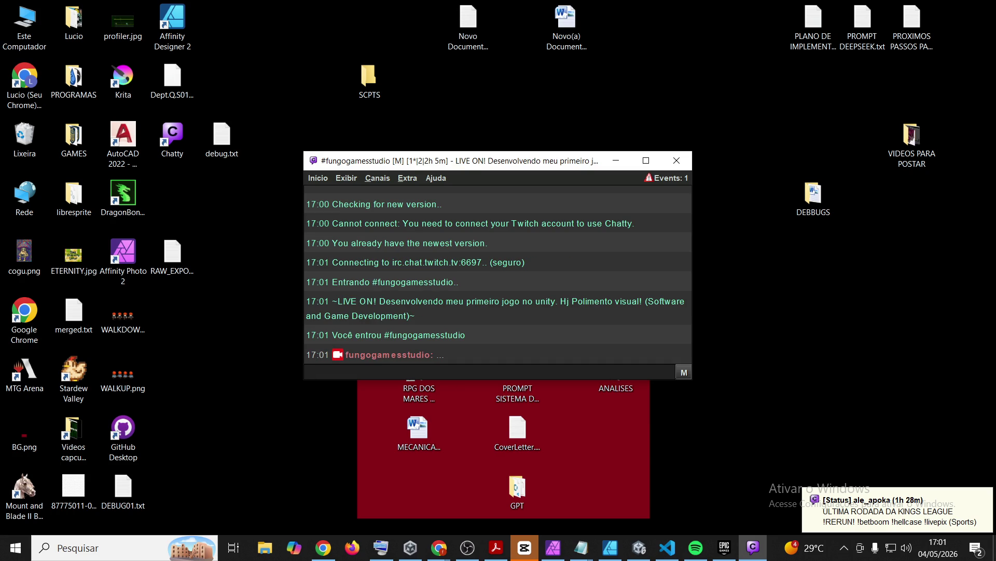
key("alt+Tab")
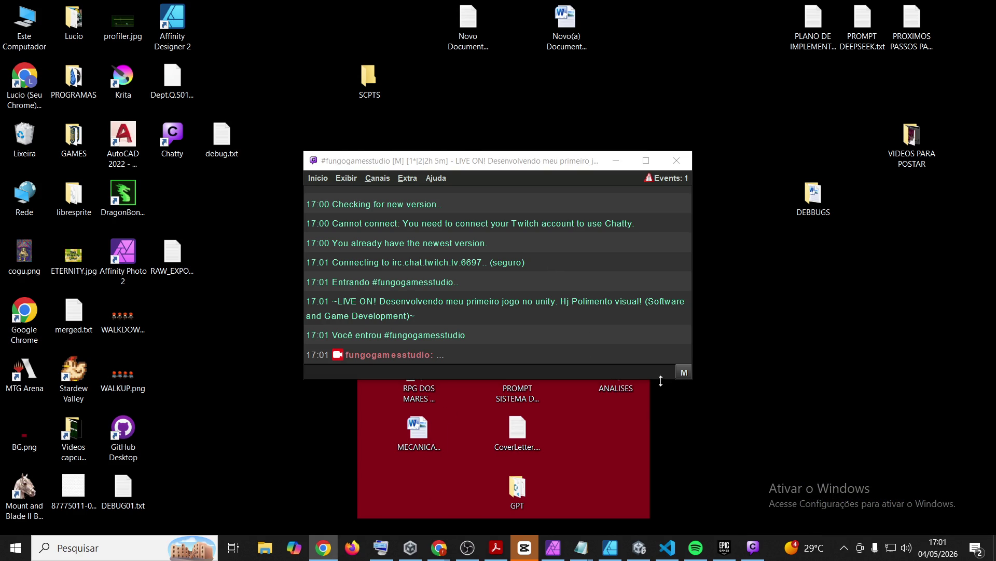
left_click_drag(446, 161, 409, 136)
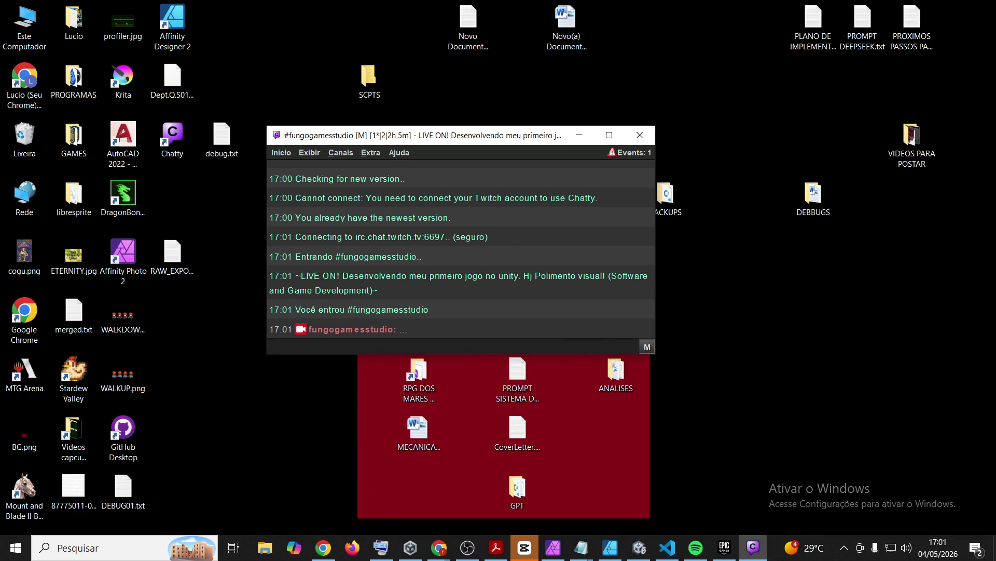
key("alt+Tab")
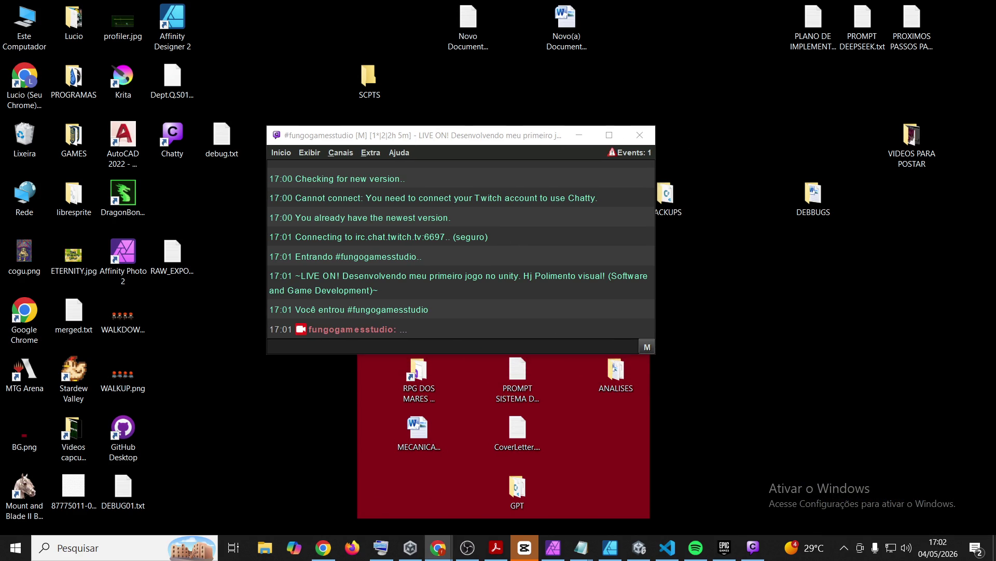
left_click(289, 154)
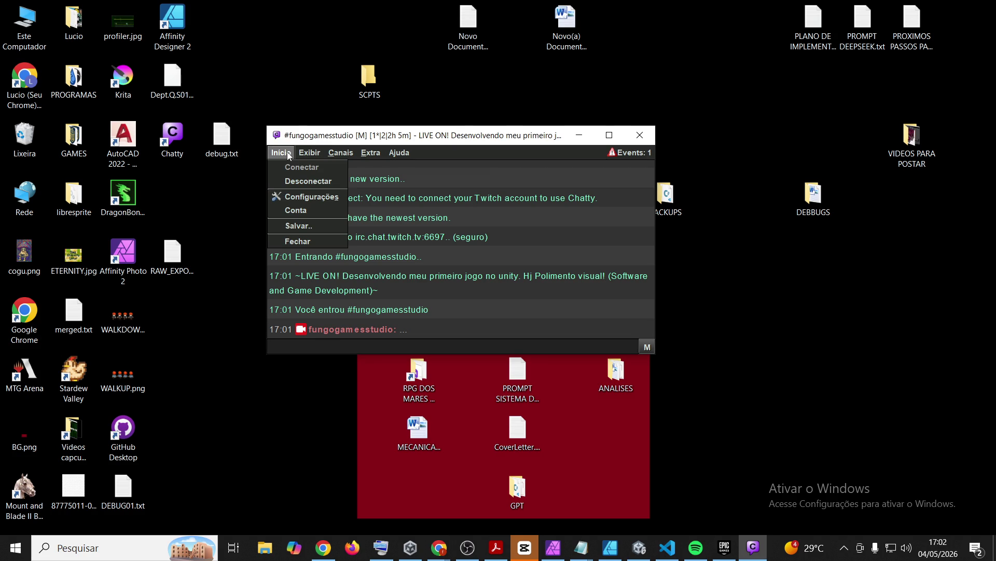
- Open Configurações on the Notificações page and start adding a notification event
left_click(334, 196)
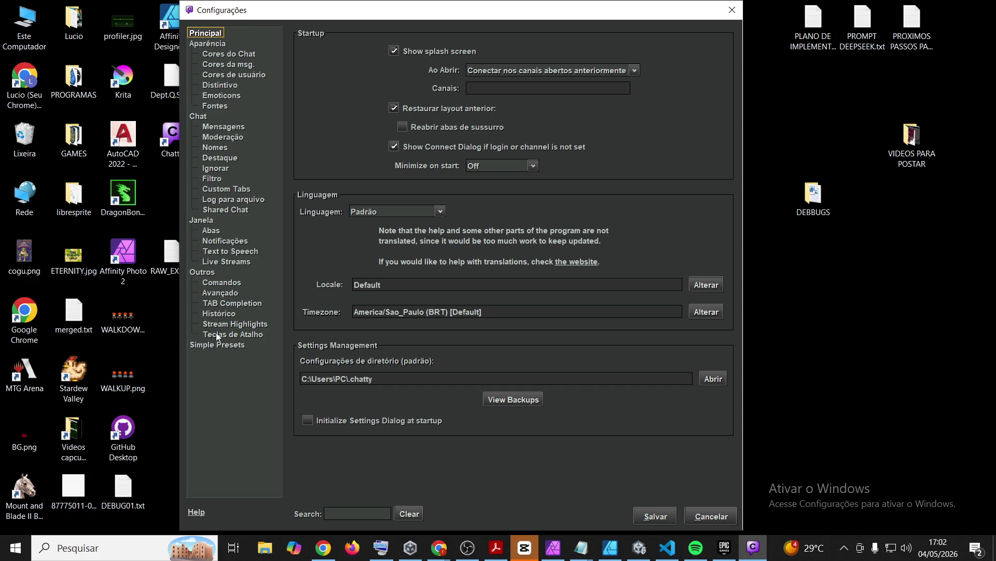
left_click(221, 241)
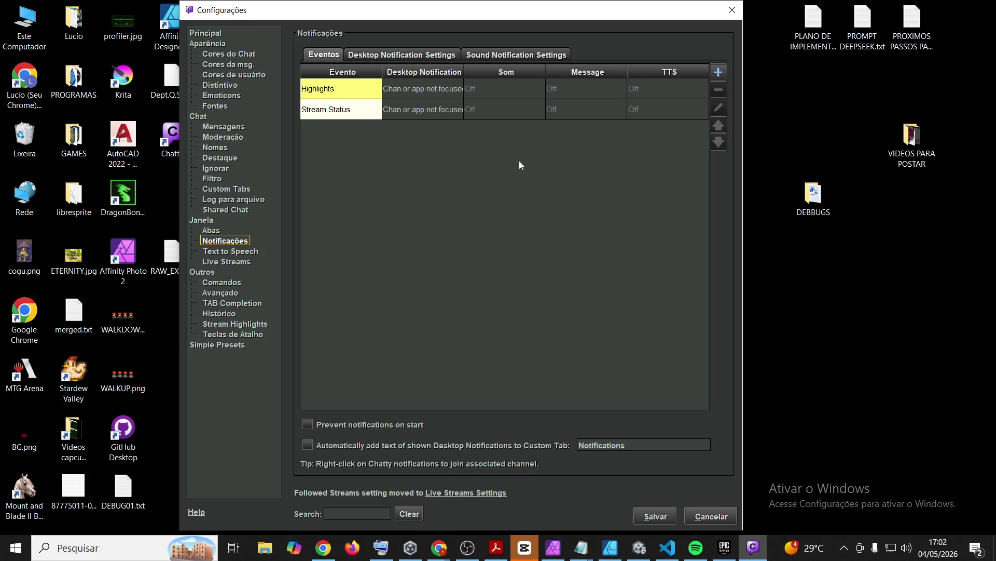
left_click(556, 164)
left_click(719, 74)
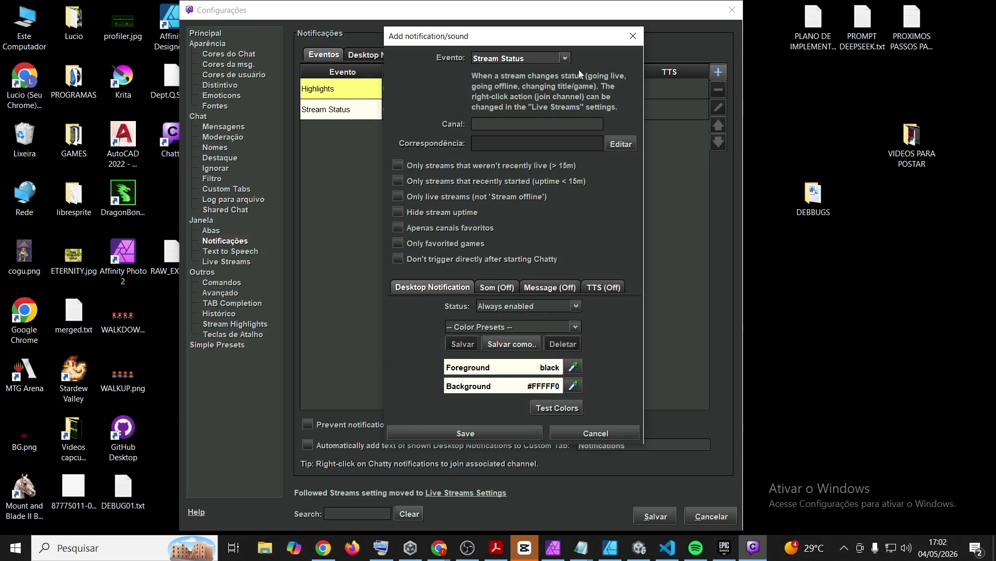
- Add a Chat Message event with sound Always enabled using ding.wav, test it, and save
left_click(567, 61)
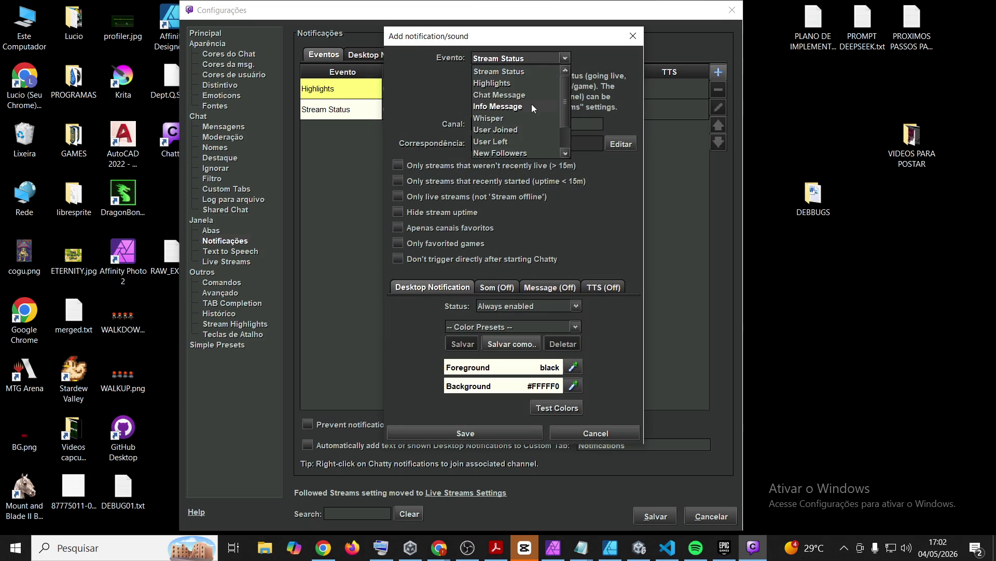
left_click(507, 95)
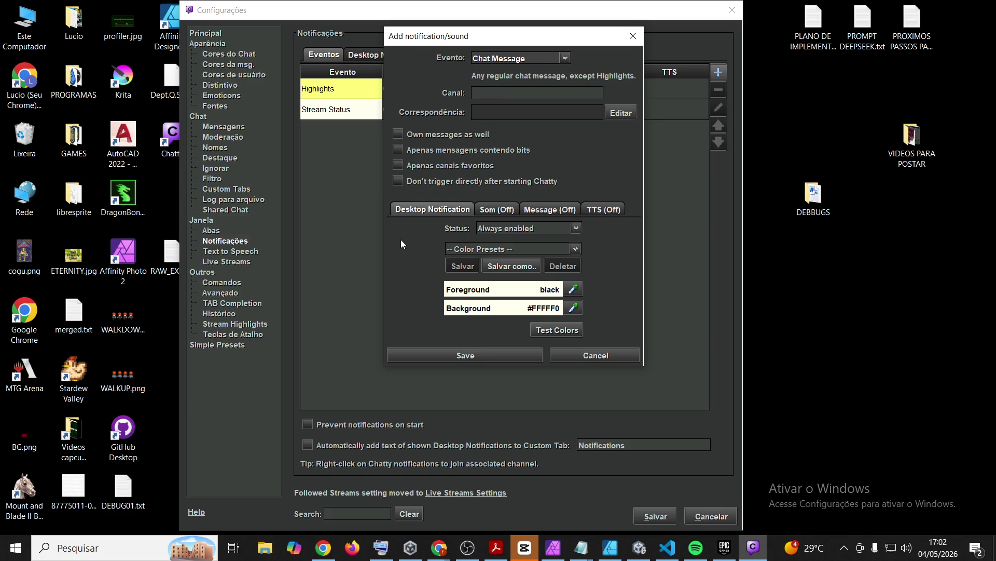
left_click(478, 210)
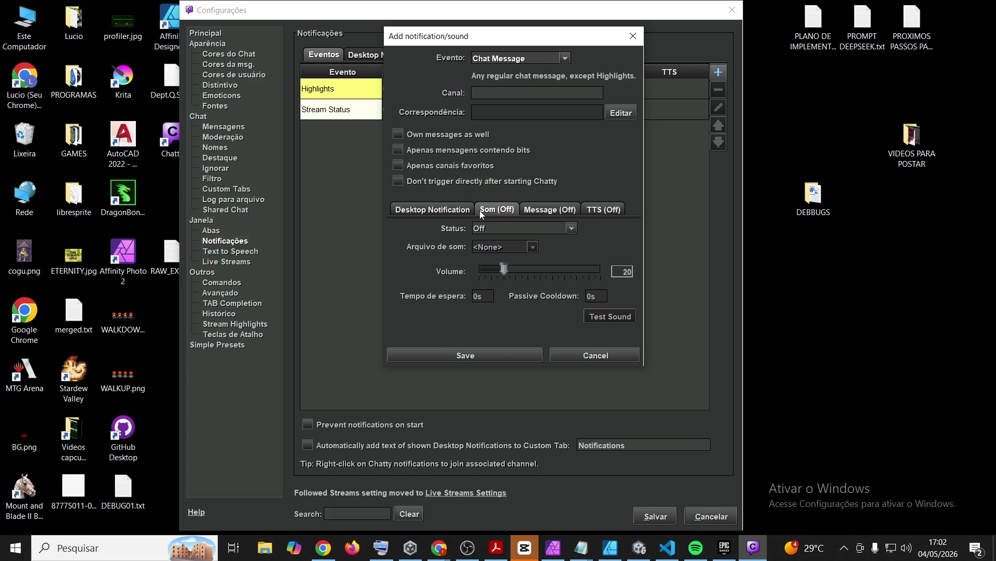
left_click(486, 228)
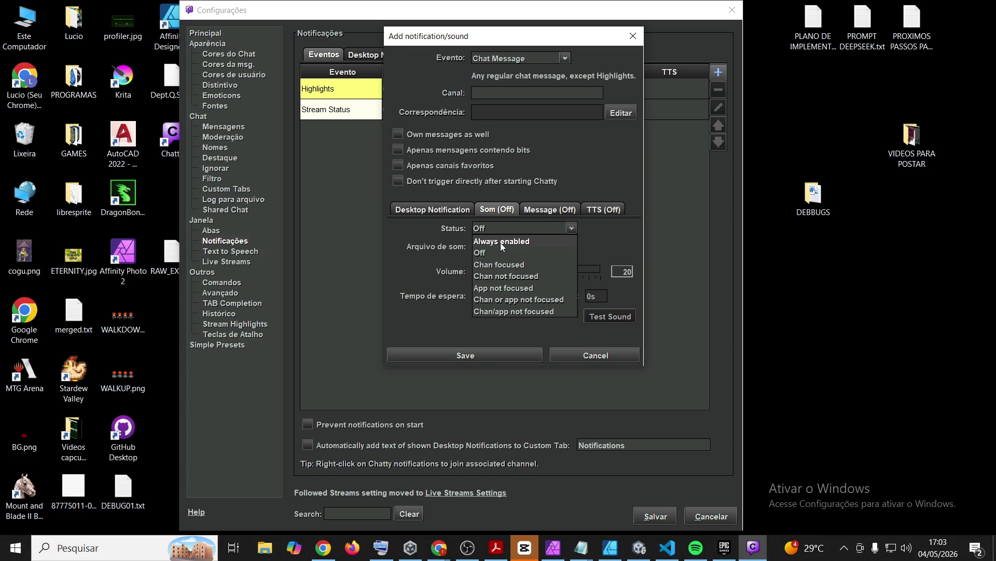
left_click(517, 243)
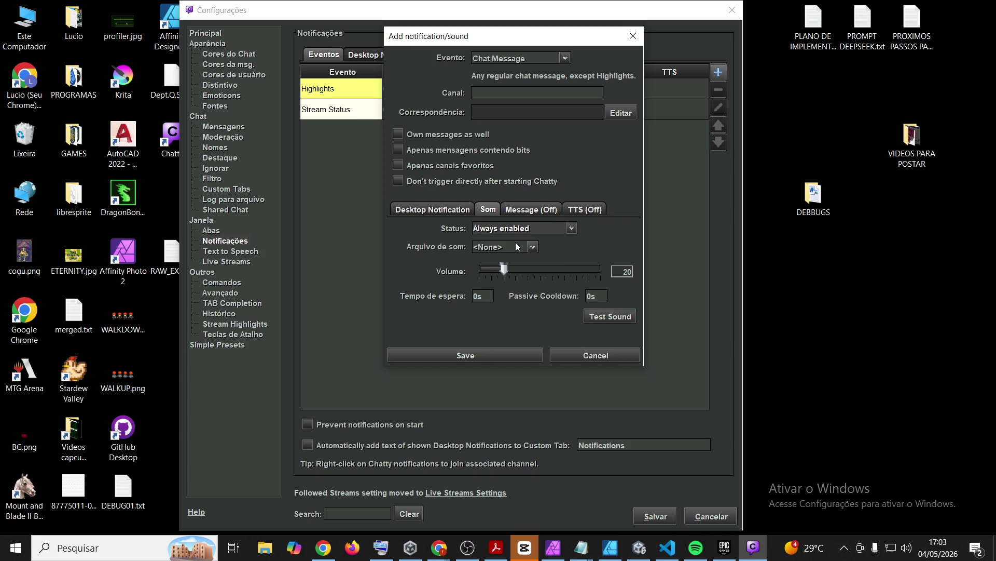
left_click(503, 250)
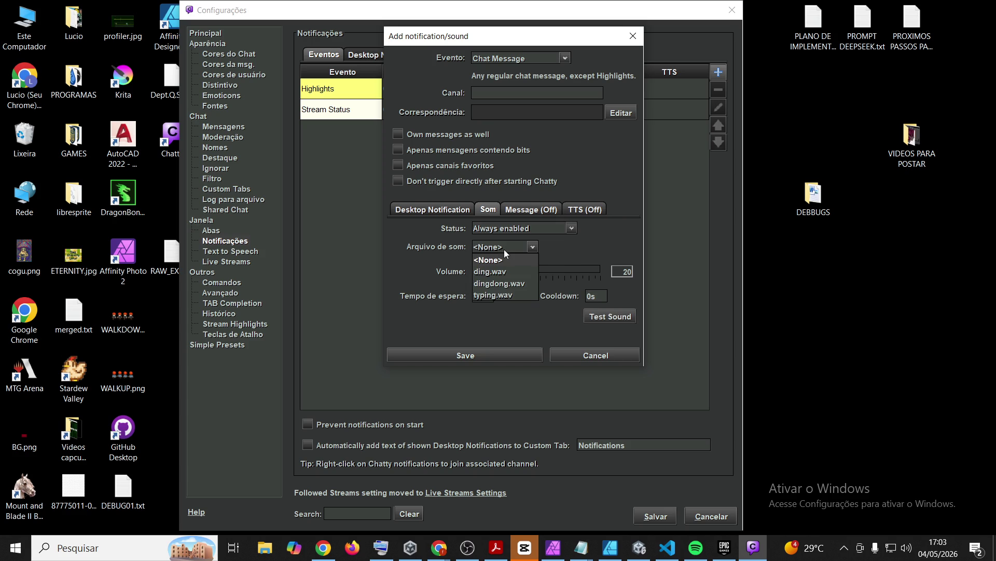
left_click(499, 274)
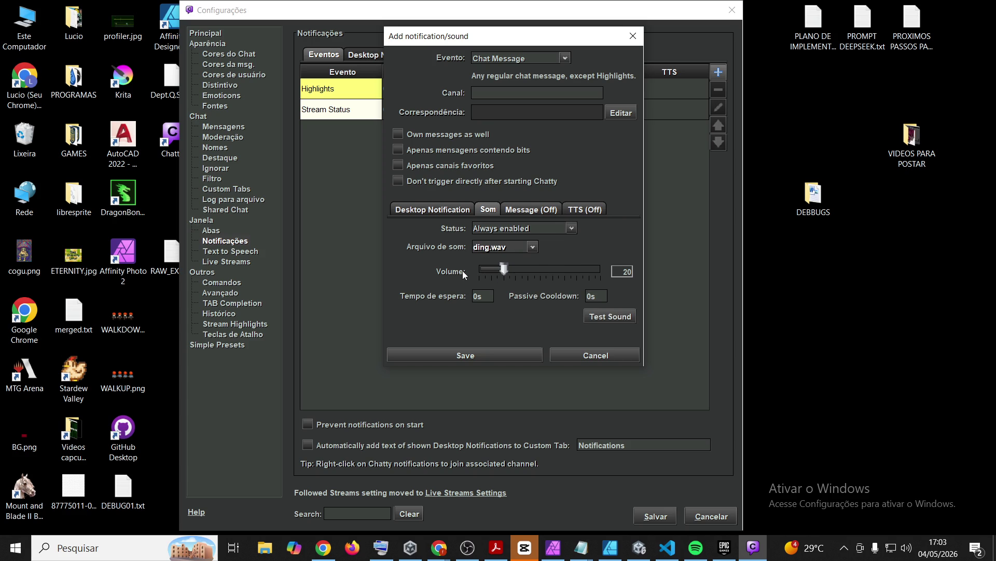
left_click(594, 318)
left_click(480, 356)
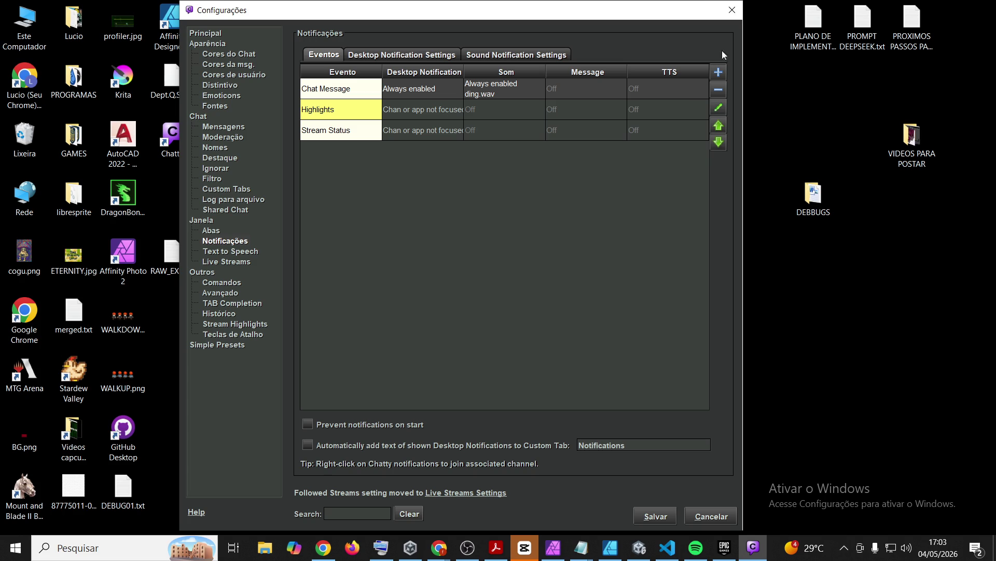
- Close the settings, restore the chat window, and send 'test' to the channel
left_click(729, 18)
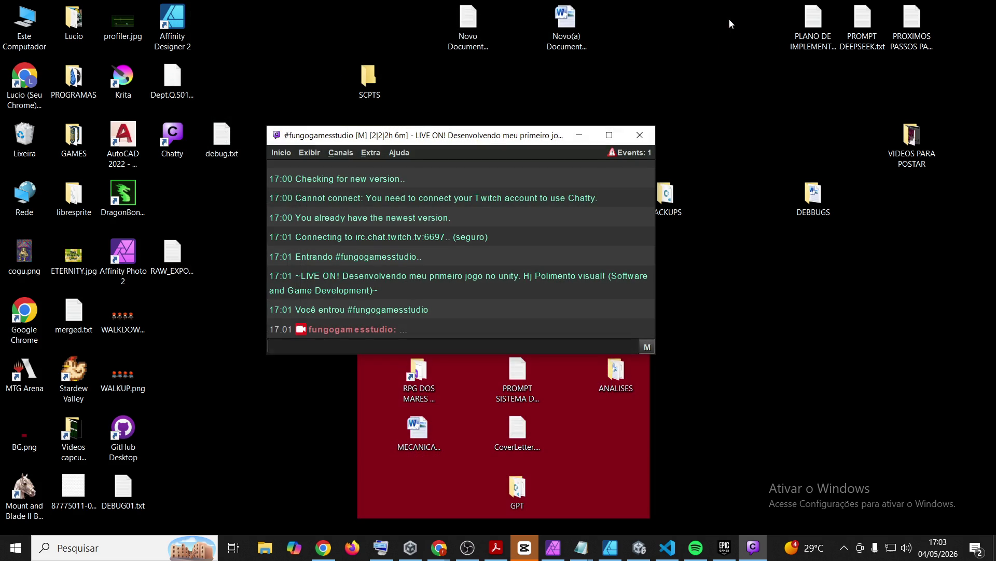
left_click(582, 136)
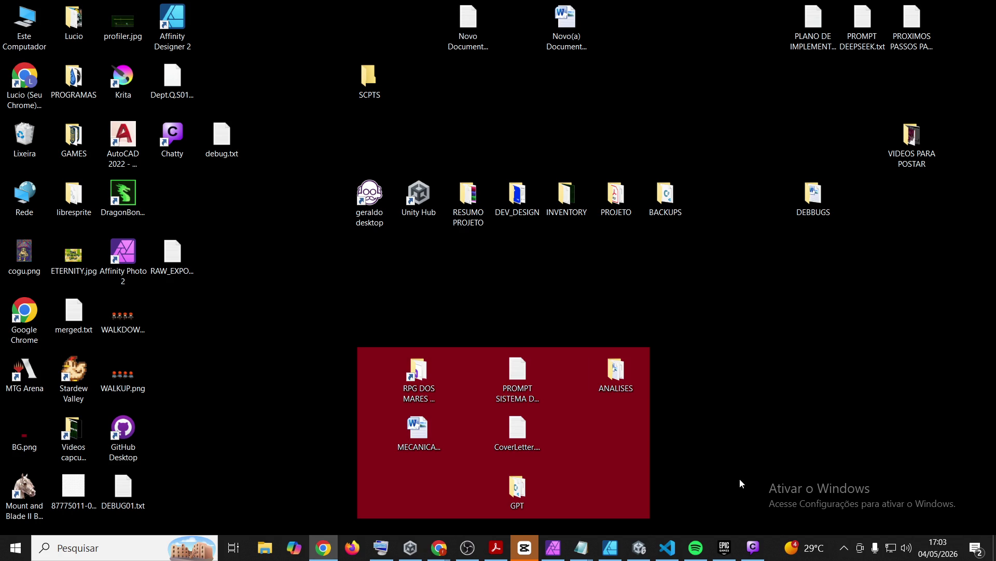
left_click(759, 554)
left_click(761, 559)
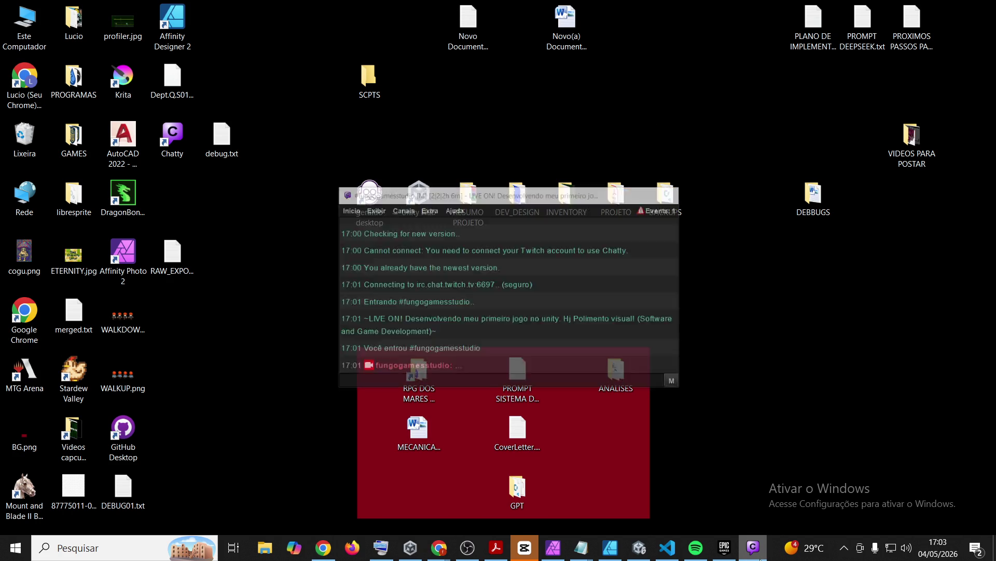
left_click(761, 559)
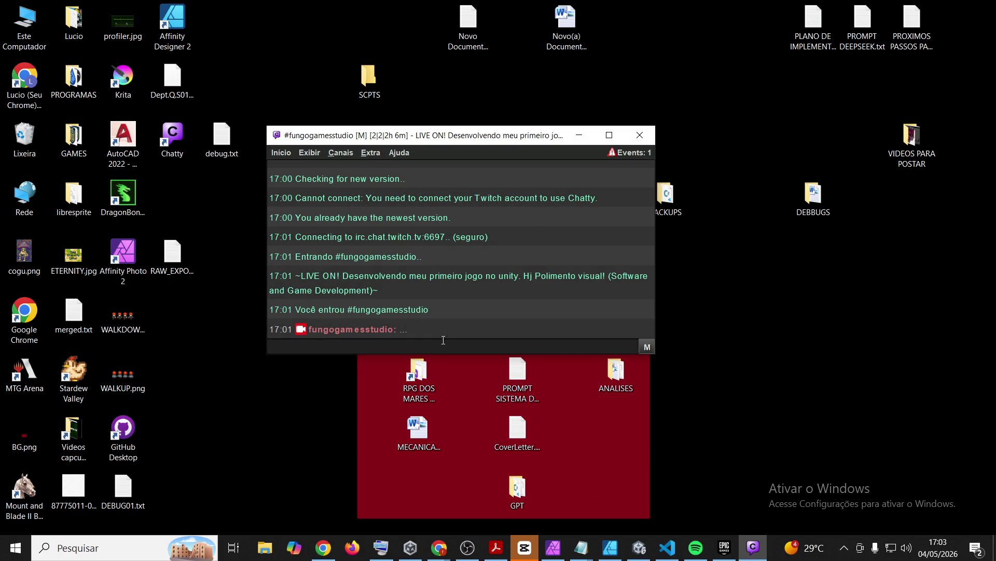
type("test")
key("Return")
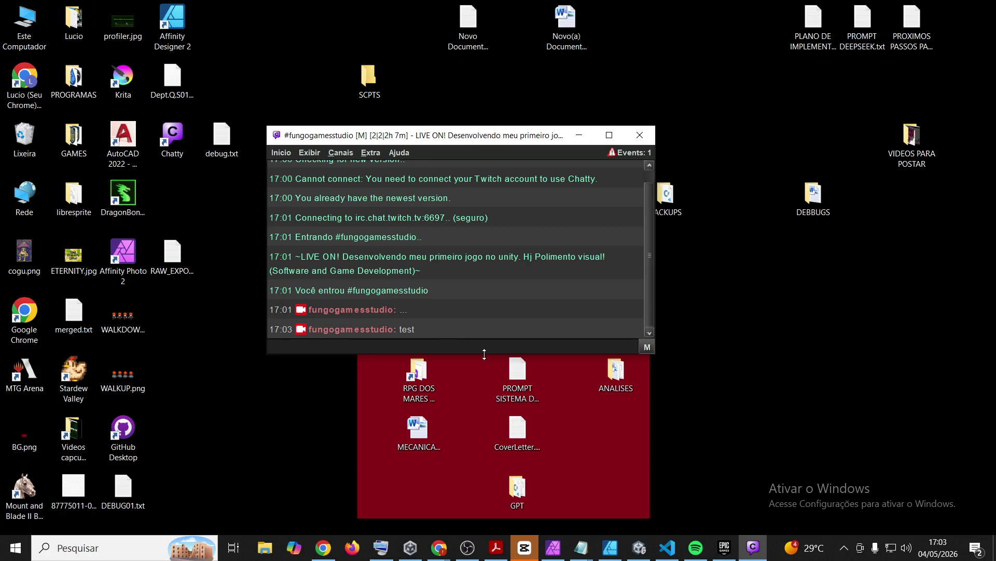
- Reopen Chatty's Configurações from the Início menu
left_click(284, 40)
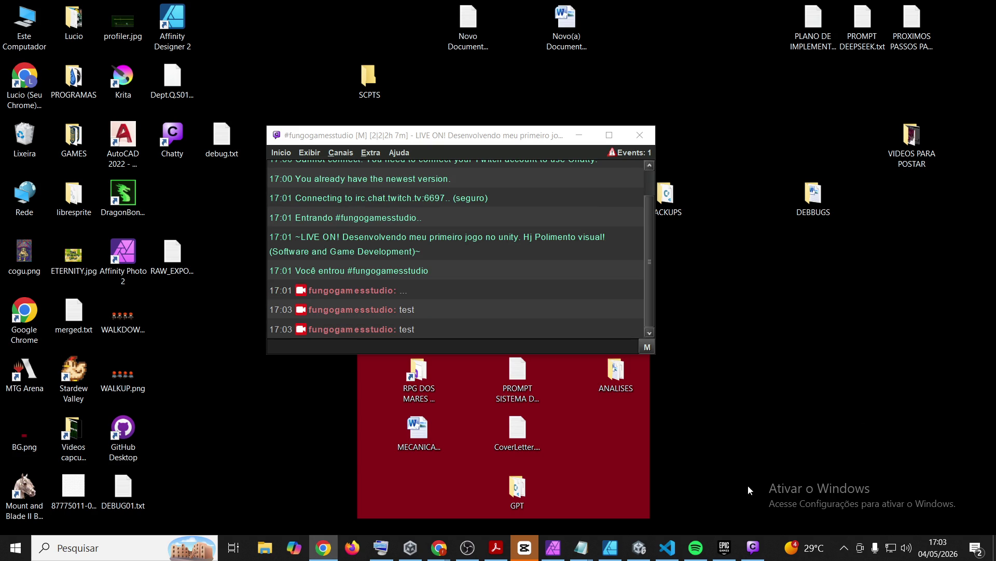
mouse_move(753, 547)
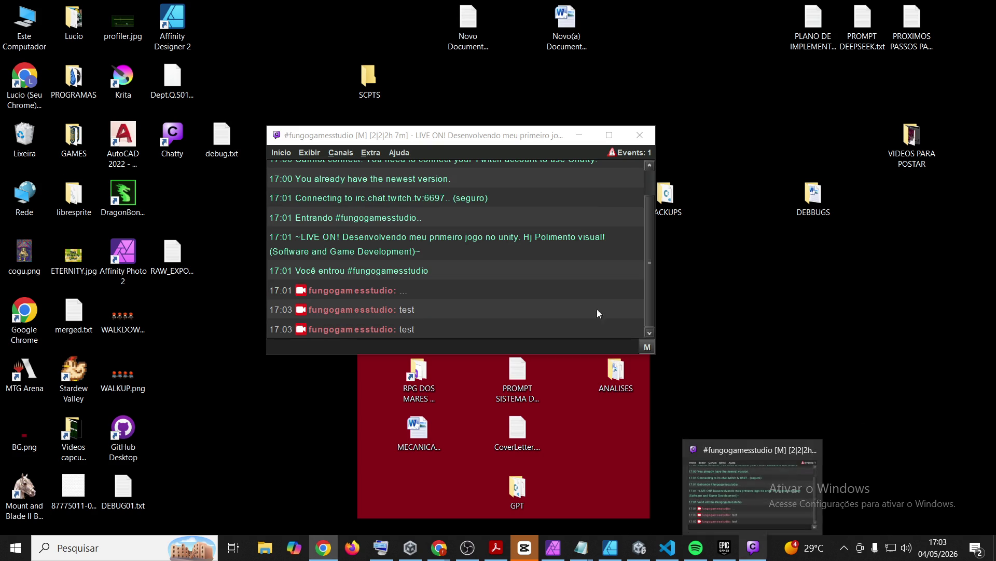
left_click(288, 155)
left_click(309, 192)
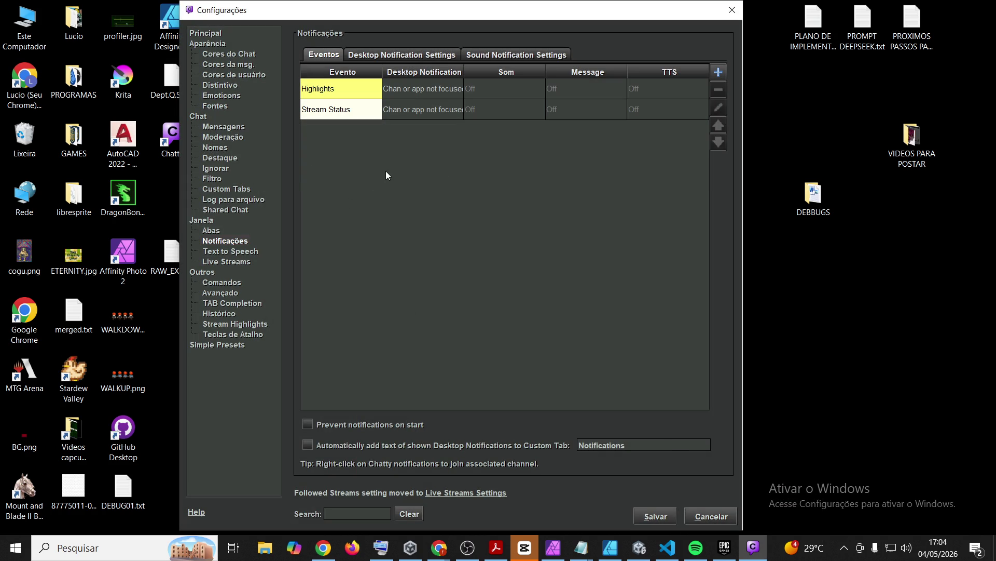
- Add a Chat Message event for the pasted own channel, including own messages
left_click(720, 78)
left_click(482, 56)
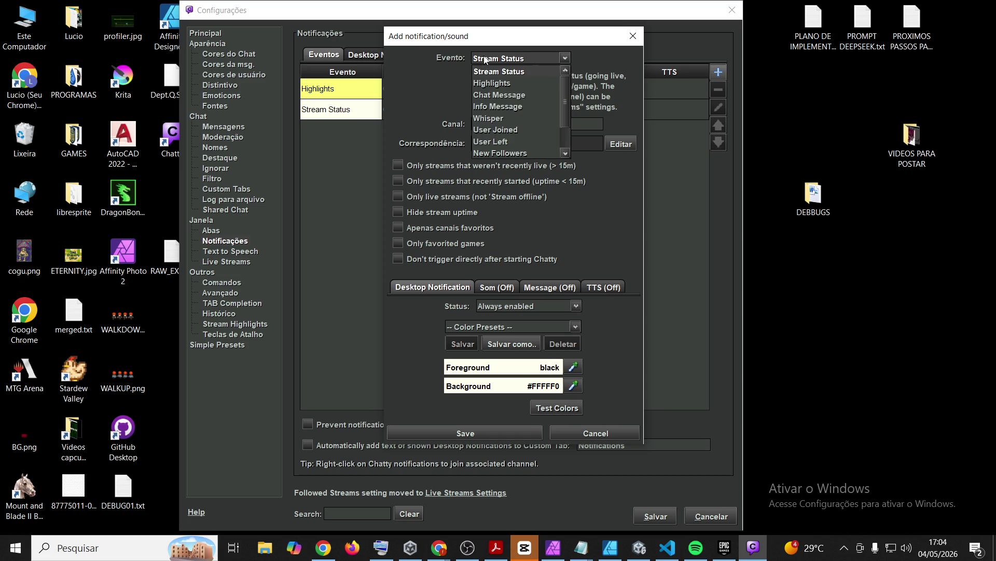
left_click(503, 95)
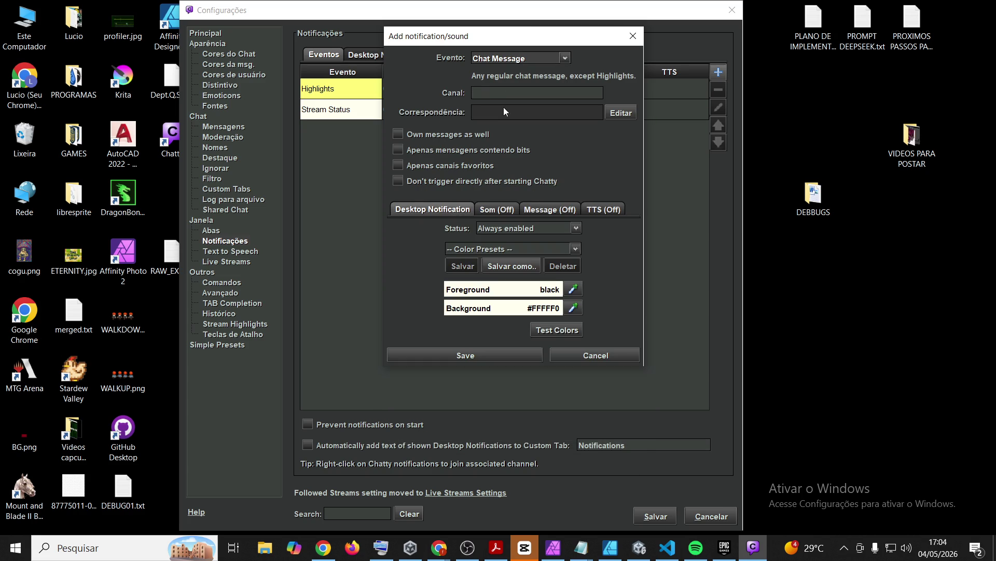
left_click(488, 91)
type("fungogamesstudio")
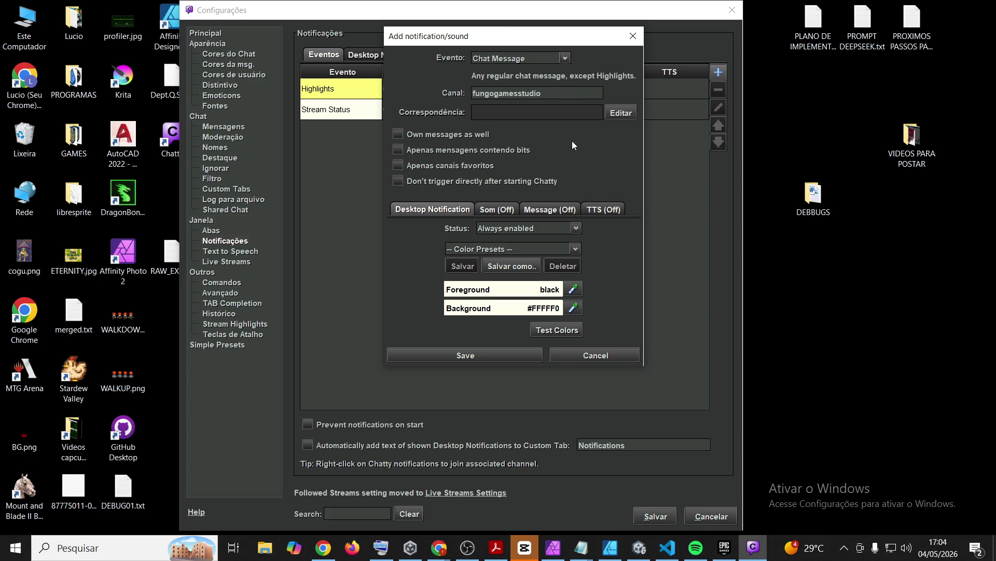
left_click(400, 133)
- Set the notification sound to Always enabled with ding.wav
left_click(501, 211)
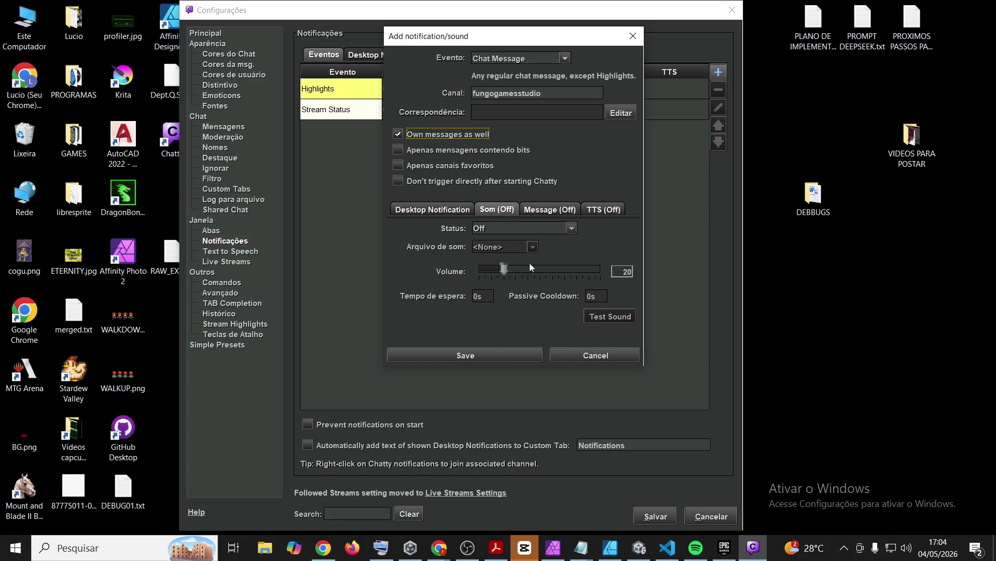
left_click(512, 230)
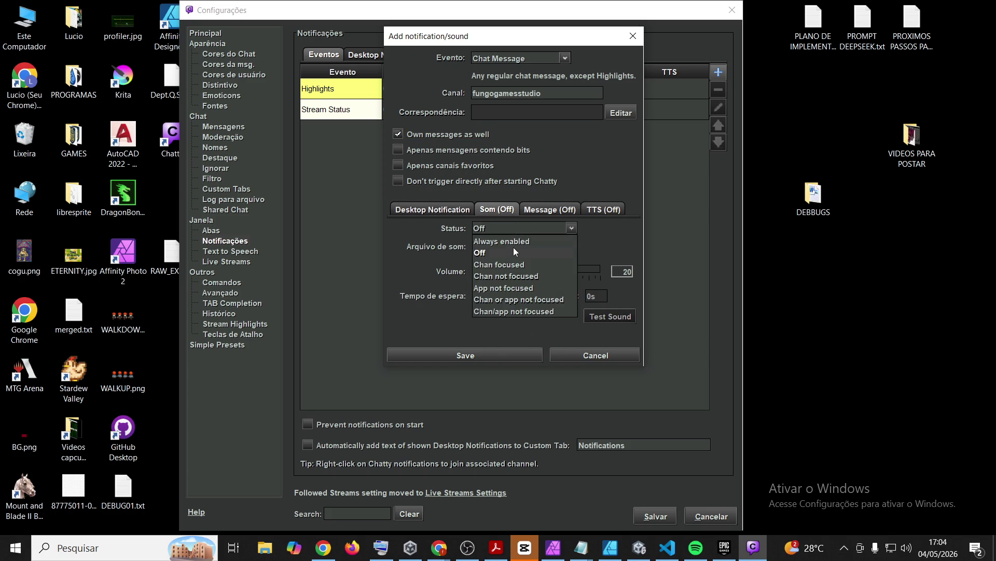
left_click(512, 247)
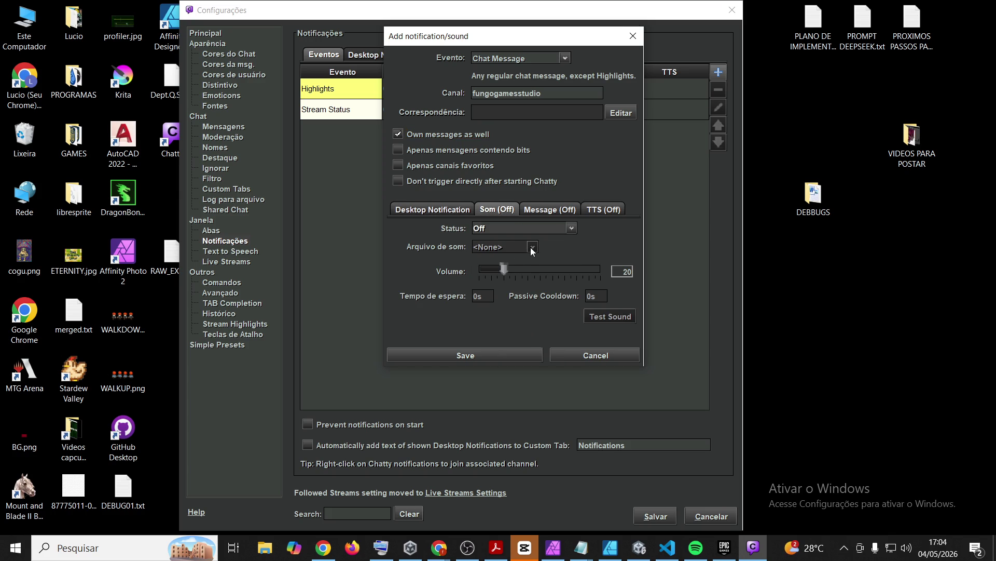
left_click(499, 230)
left_click(502, 242)
left_click(502, 247)
left_click(502, 272)
- Tune the notification volume to a quiet level while testing, then save the notification and settings
mouse_move(503, 272)
left_mouse_down()
mouse_move(536, 278)
mouse_move(516, 265)
left_mouse_up()
left_click(612, 316)
left_click(611, 321)
left_click(515, 268)
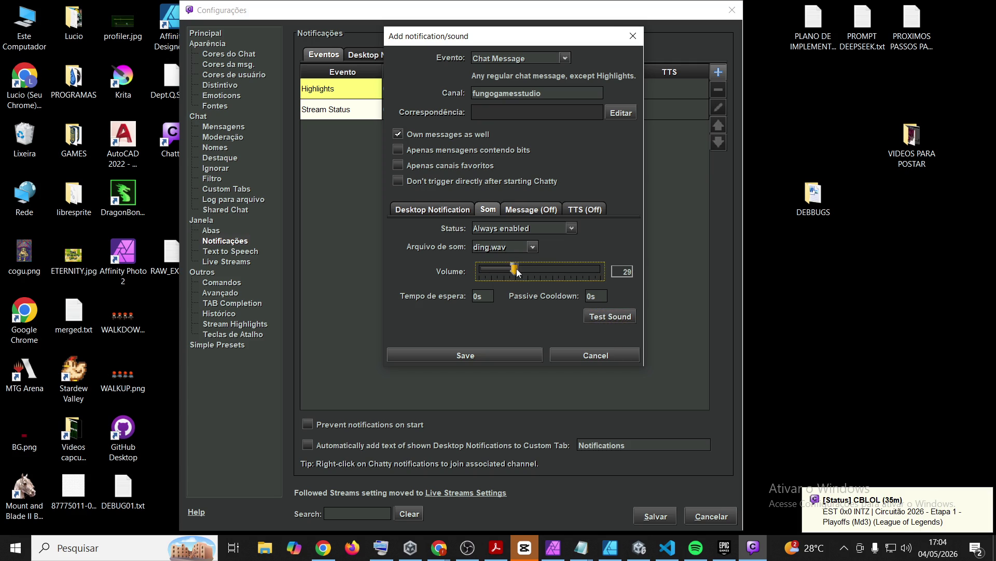
left_click(609, 318)
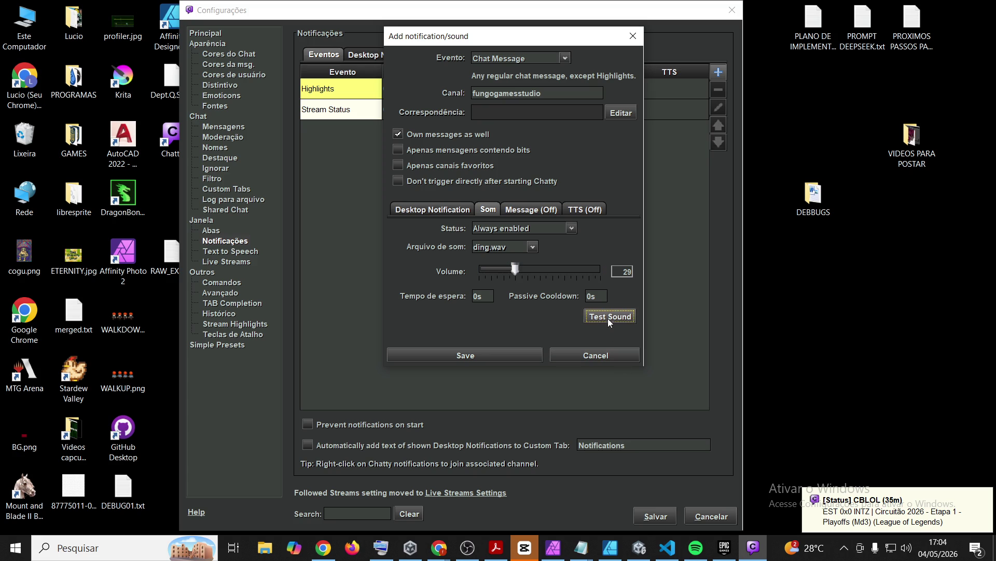
left_click_drag(516, 268, 510, 272)
left_click(611, 321)
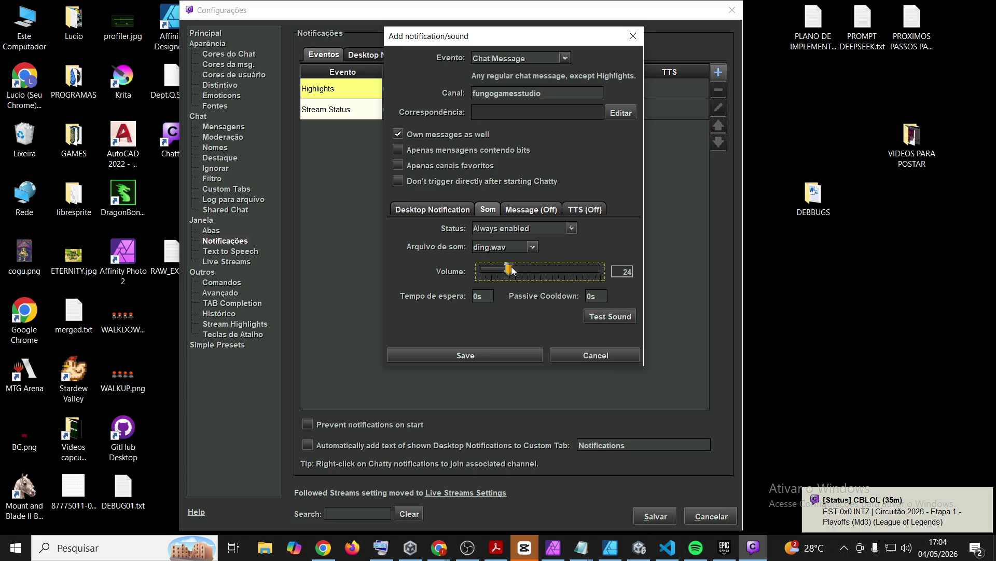
left_click(509, 353)
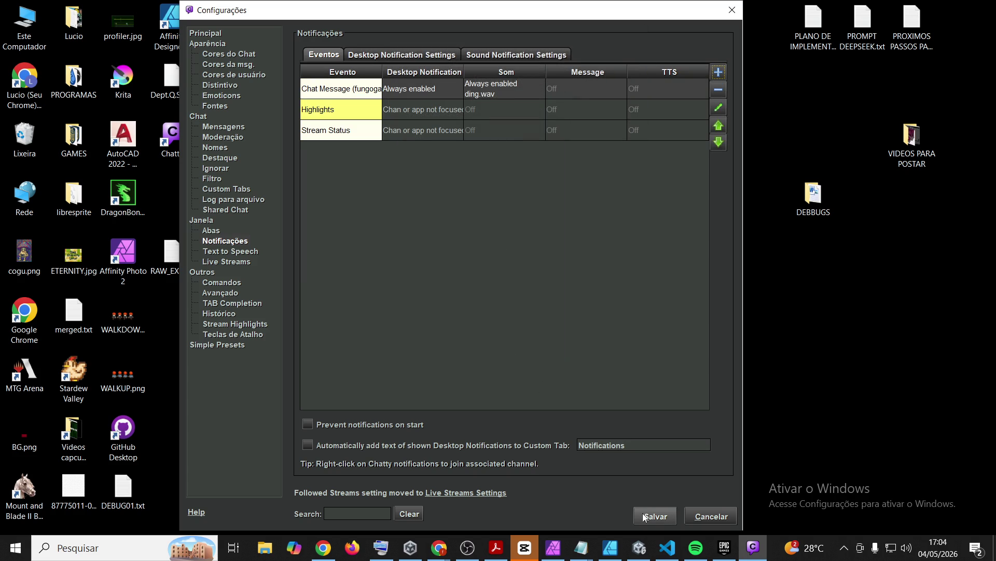
left_click(664, 515)
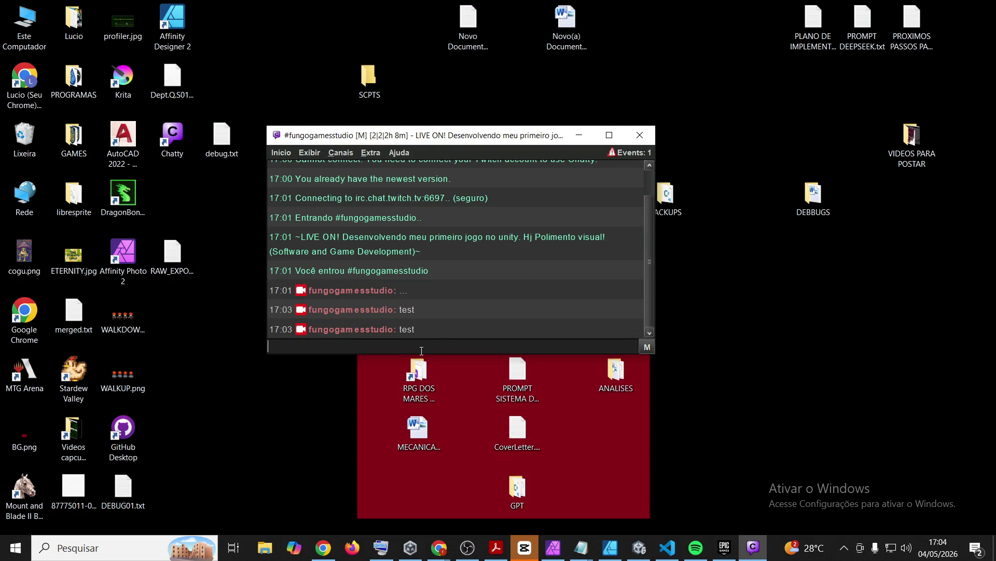
- Open and close the message author's user info window twice in Chatty
key("alt+Tab")
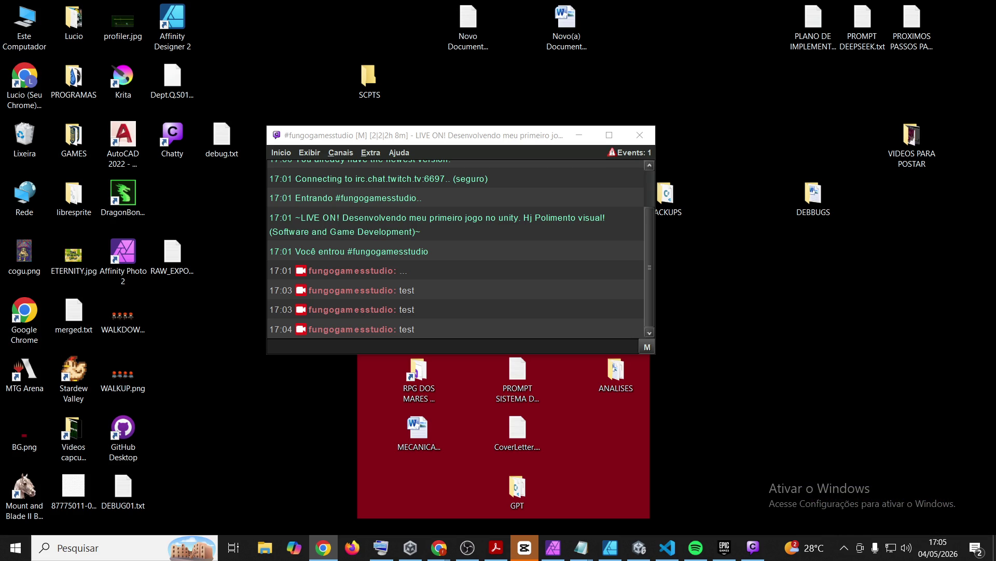
left_click(363, 270)
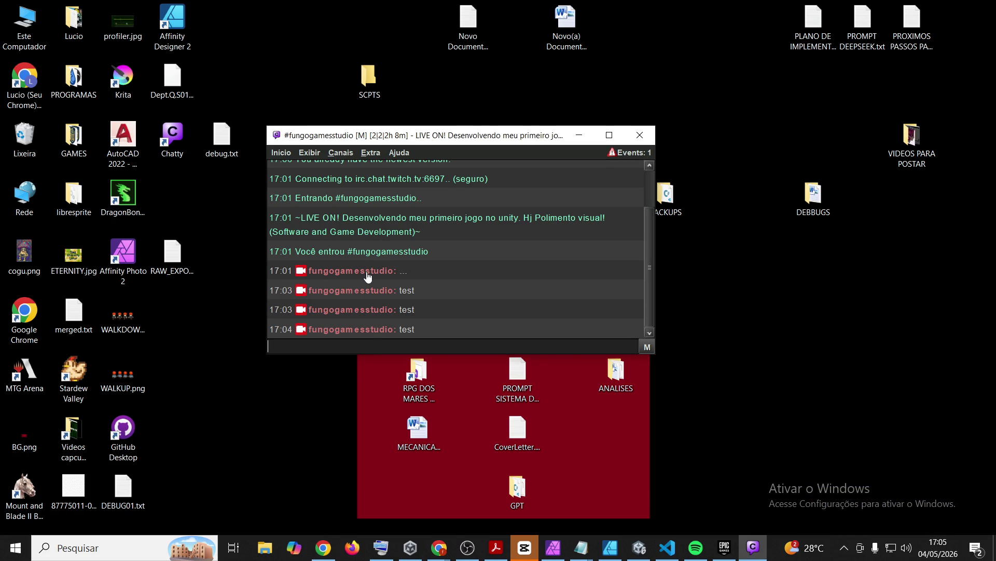
left_click(367, 165)
left_click(334, 294)
left_click(666, 183)
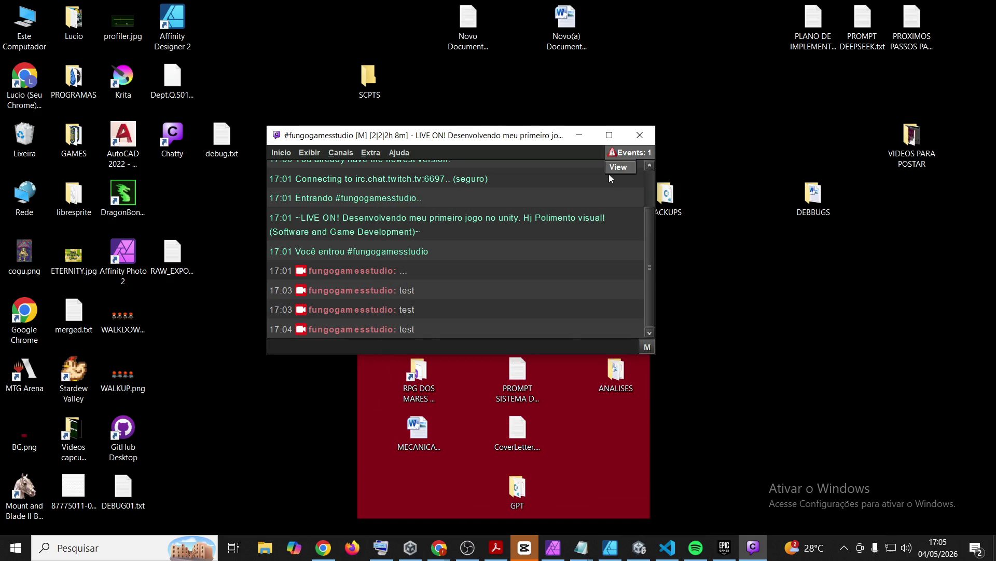
- View the Events log, close it, and go back to the browser
left_click(619, 167)
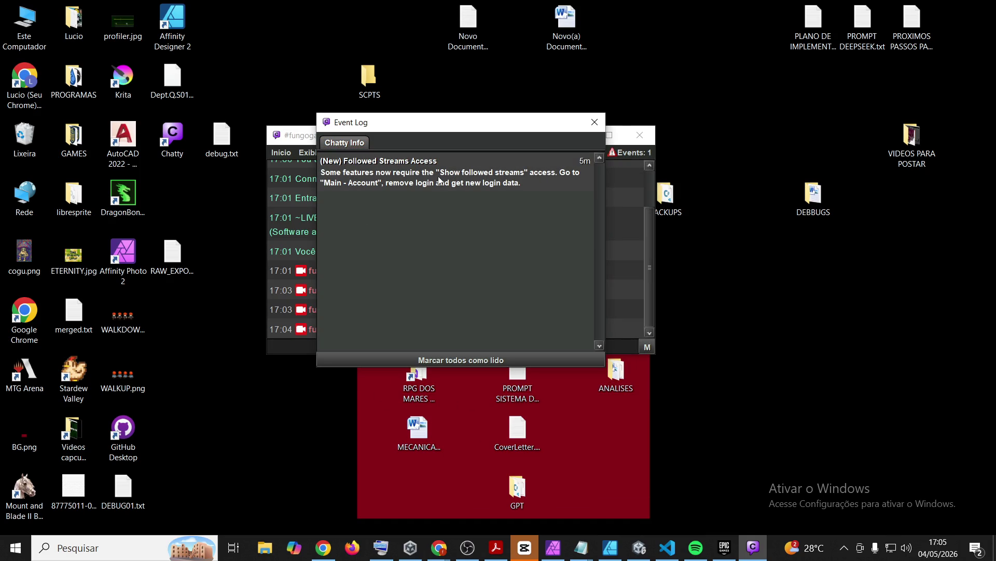
left_click(595, 123)
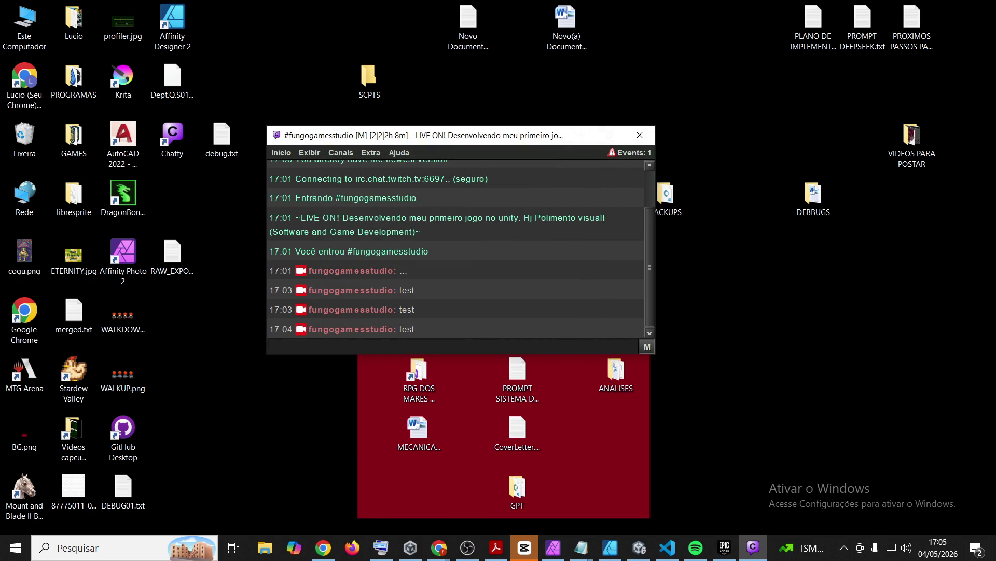
key("alt+Tab")
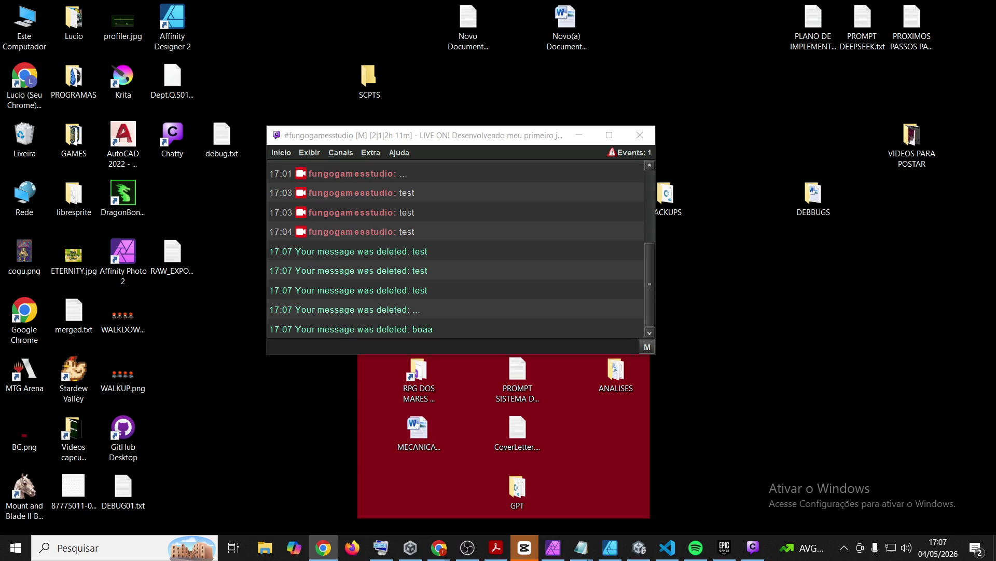
- Send the message 'boaa' in the #fungogamesstudio Chatty chat
left_click(531, 338)
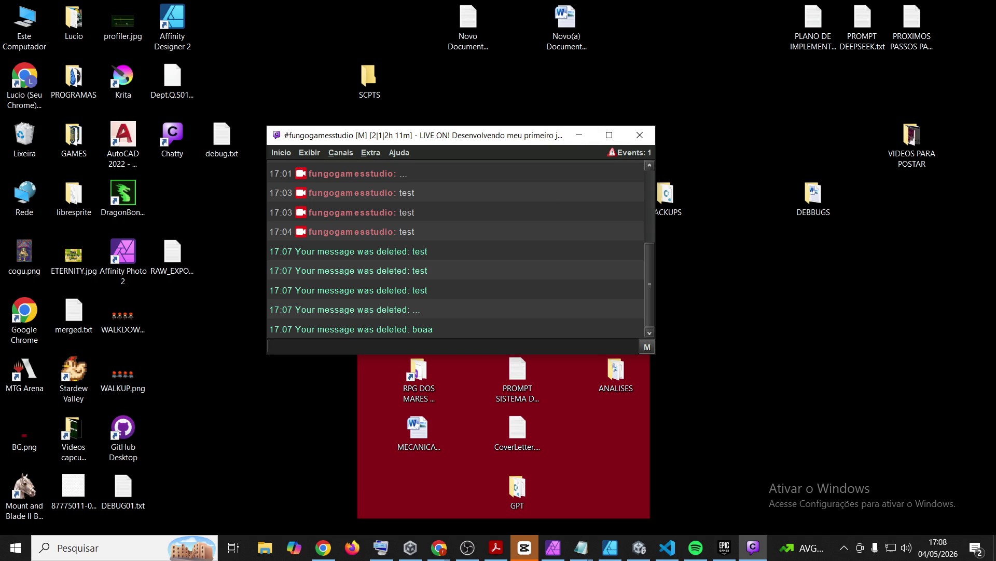
key("alt+Tab")
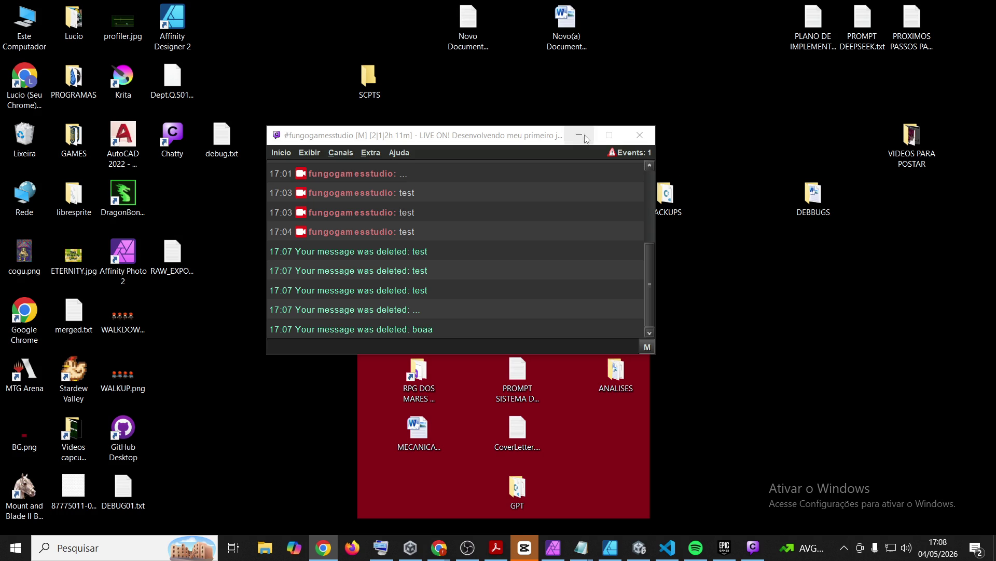
left_click(429, 351)
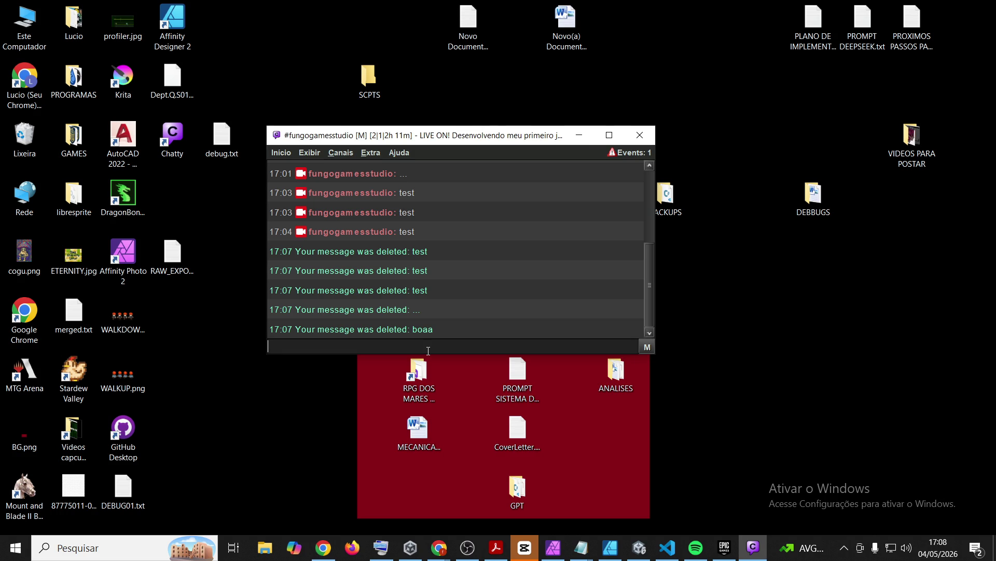
type("boaa")
key("Return")
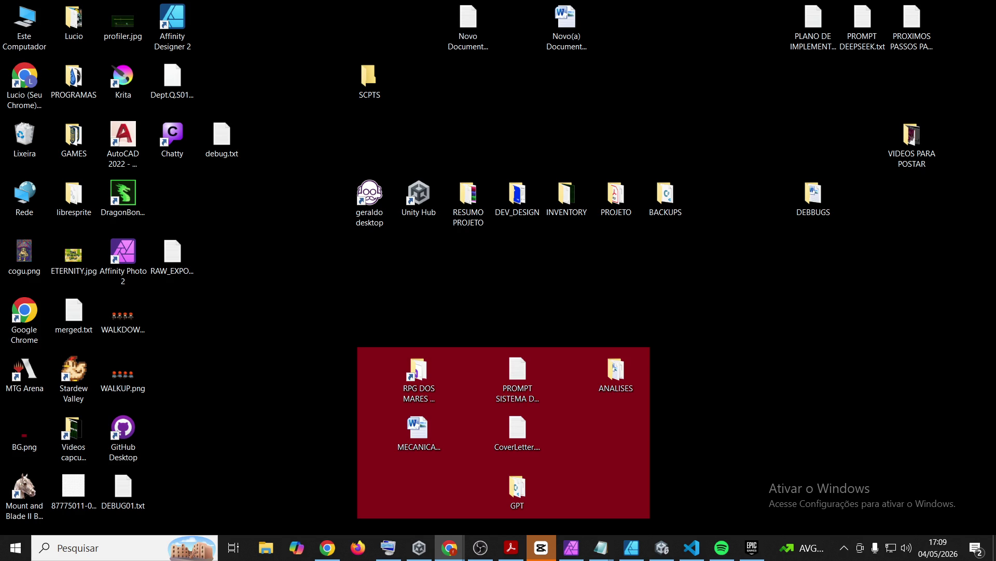
- Bring VS Code forward and jump to the end of BattleAction.cs
left_click(693, 546)
left_click(513, 154)
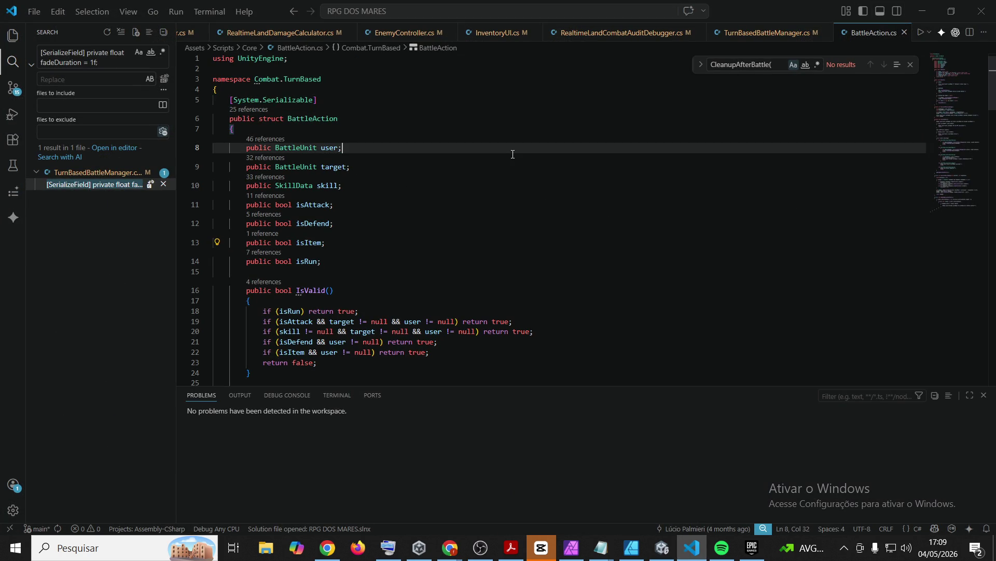
key("ctrl+End")
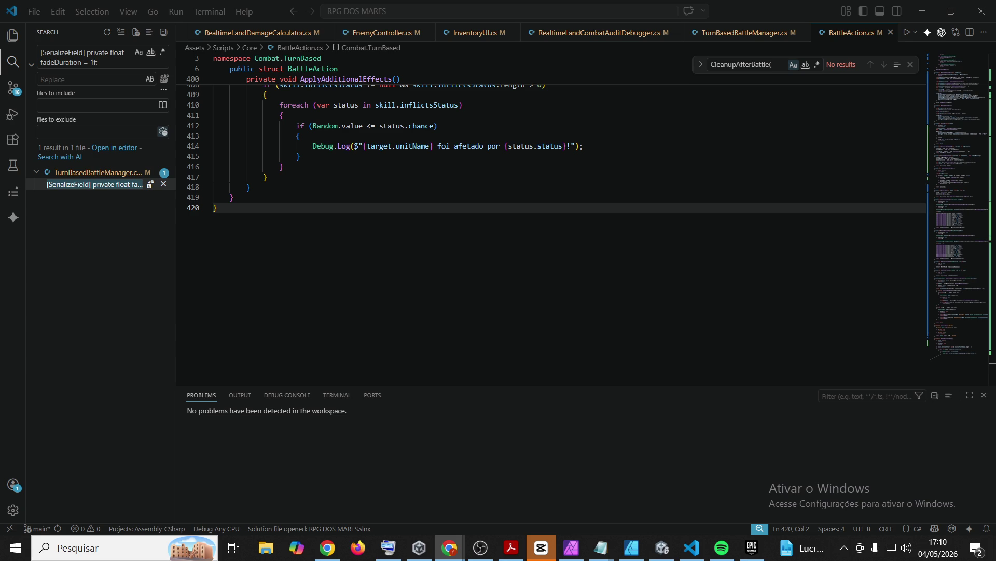
- Place the caret at the end of line 419, then bring the Unity RPG DOS MARES window forward
left_click(643, 292)
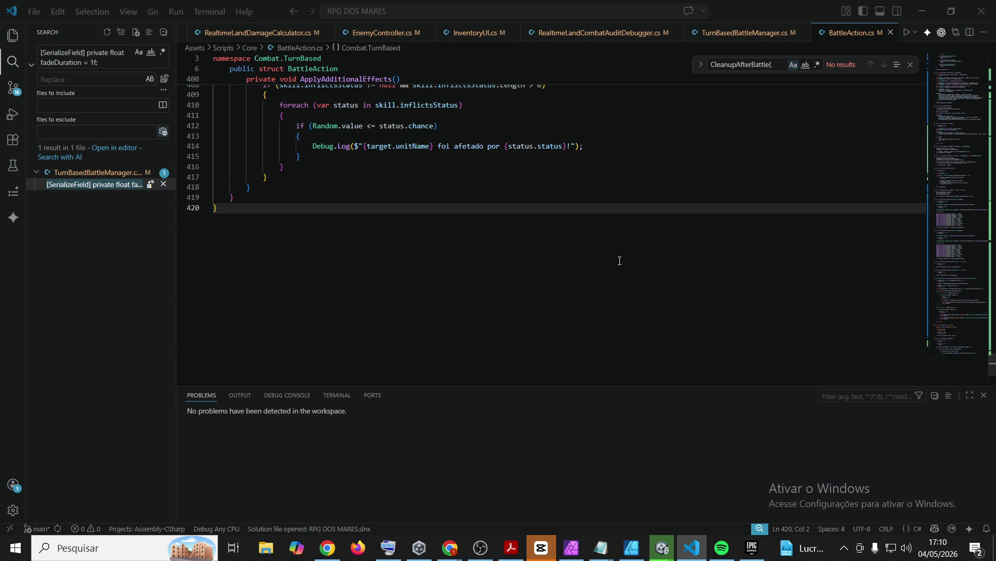
left_click(467, 197)
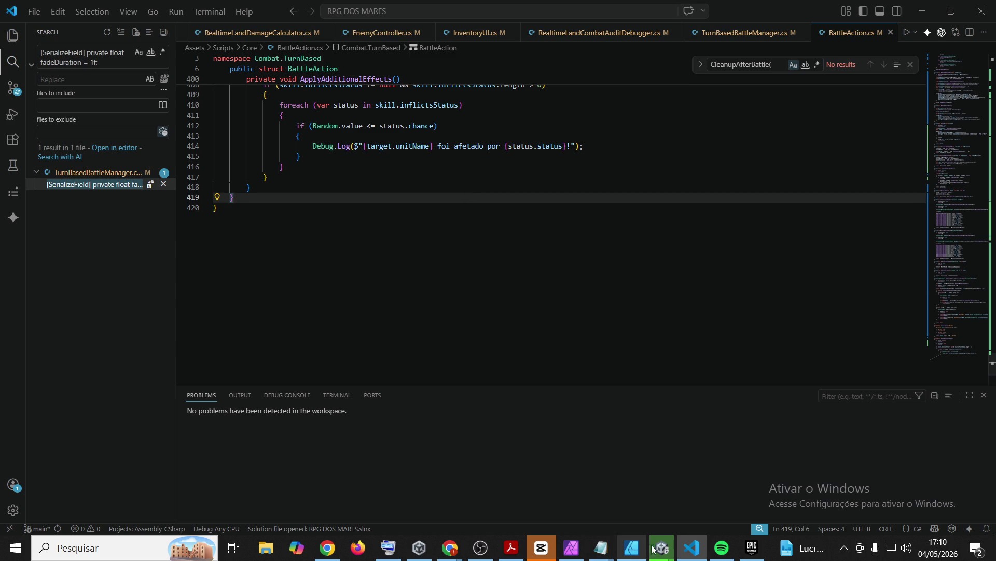
mouse_move(668, 549)
left_click(622, 484)
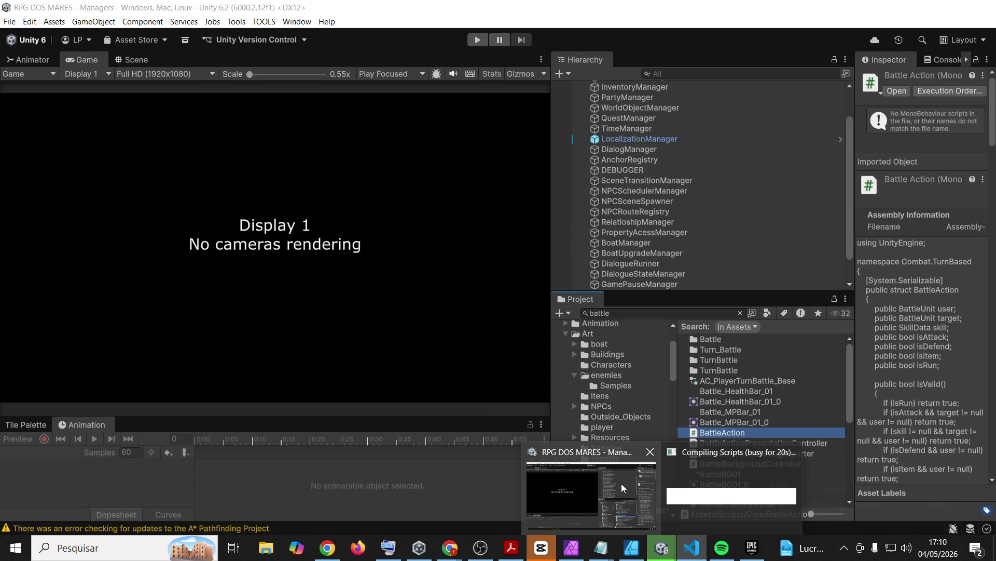